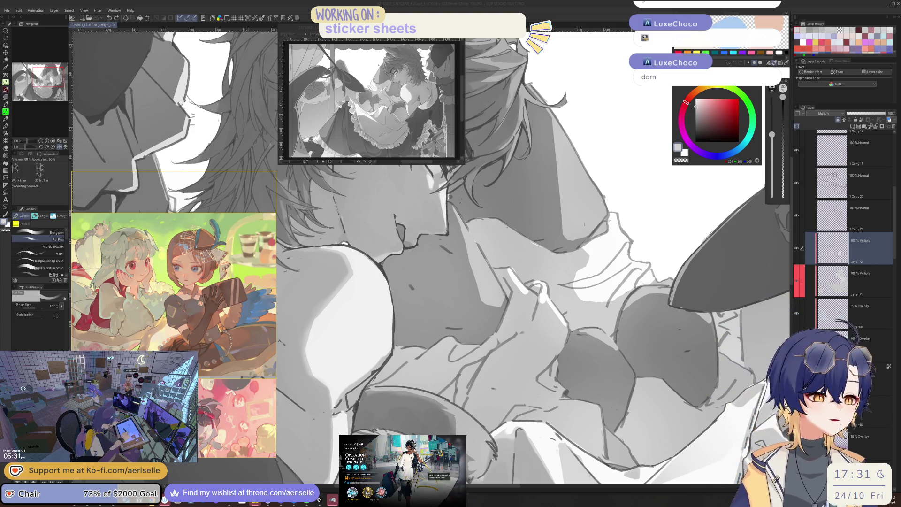
# Step: Lasso the bare shoulder, shade it with a gradient, then drop the selection
pyautogui.click(402, 344)
pyautogui.hotkey('ctrl', '-')
pyautogui.hotkey('ctrl', '-')
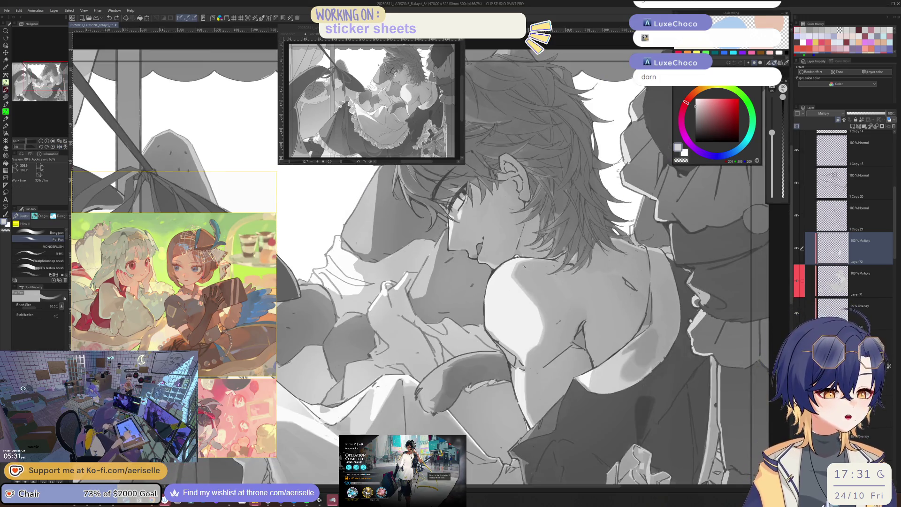
pyautogui.scroll(3, 525, 269)
pyautogui.press('m')
pyautogui.moveTo(522, 258)
pyautogui.mouseDown()
pyautogui.moveTo(509, 319)
pyautogui.moveTo(606, 388)
pyautogui.moveTo(666, 302)
pyautogui.moveTo(661, 282)
pyautogui.moveTo(629, 260)
pyautogui.moveTo(577, 251)
pyautogui.moveTo(511, 261)
pyautogui.moveTo(521, 258)
pyautogui.mouseUp()
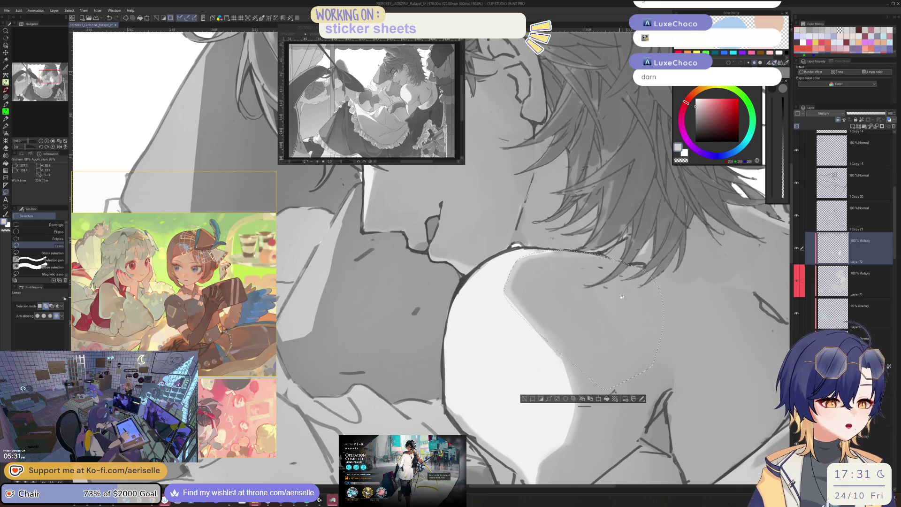
pyautogui.scroll(-4, 386, 190)
pyautogui.press('g')
pyautogui.scroll(2, 385, 191)
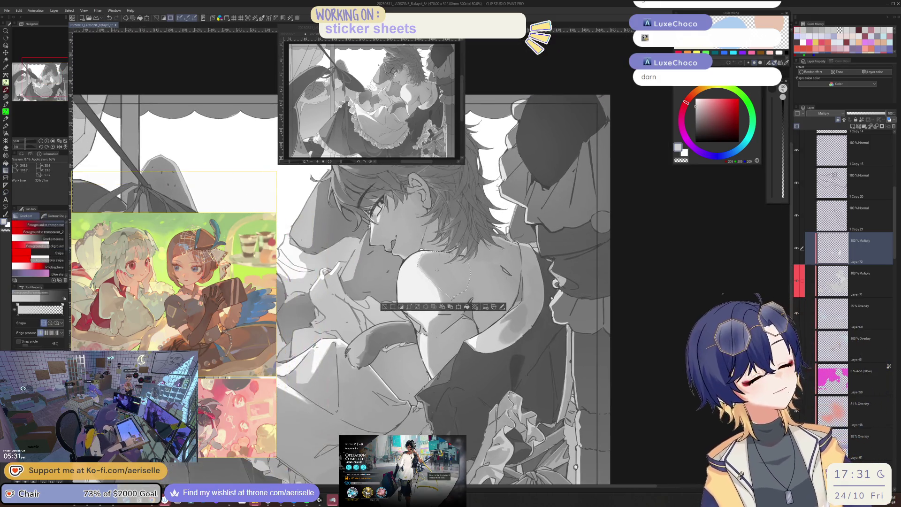
pyautogui.press('m')
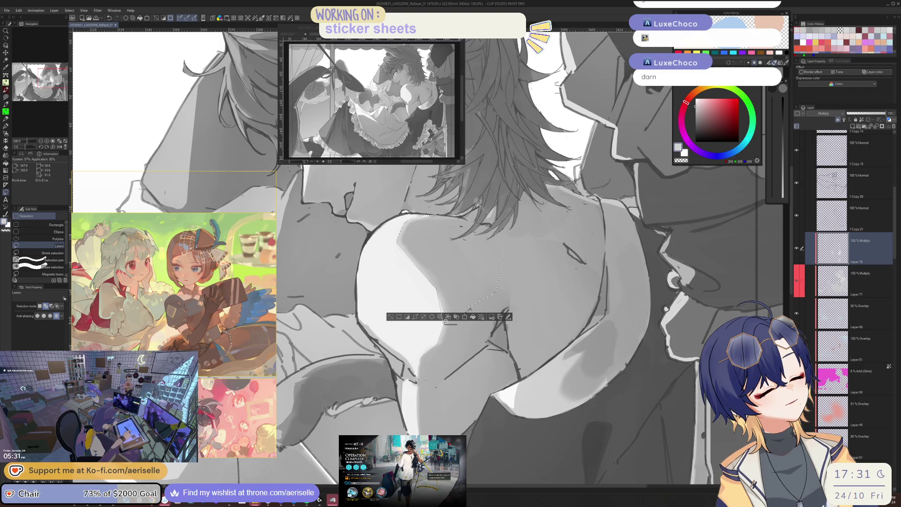
pyautogui.moveTo(521, 243); pyautogui.dragTo(512, 258)
pyautogui.press('g')
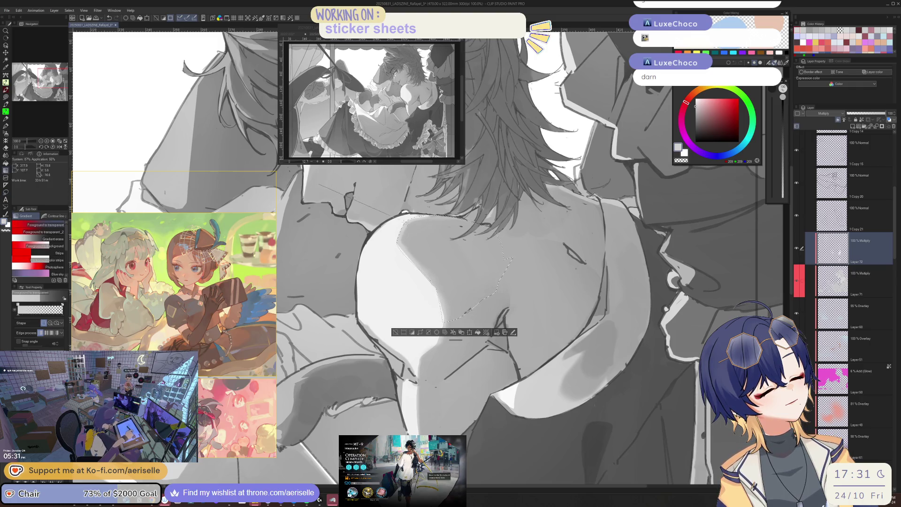
pyautogui.hotkey('ctrl', 'd')
pyautogui.scroll(-5, 481, 272)
# Step: Lasso the face from beside the ear down the jaw for gradient shading
pyautogui.moveTo(481, 272); pyautogui.dragTo(617, 331)
pyautogui.scroll(2, 463, 274)
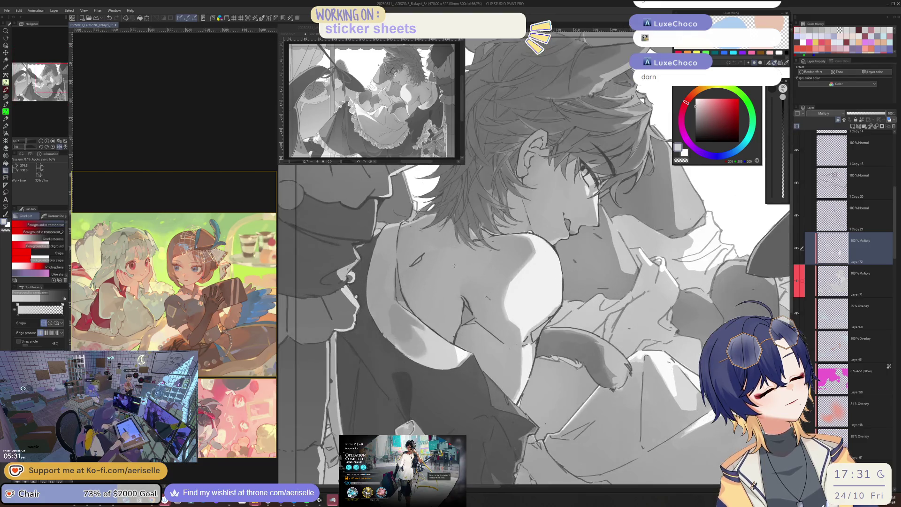
pyautogui.scroll(4, 449, 266)
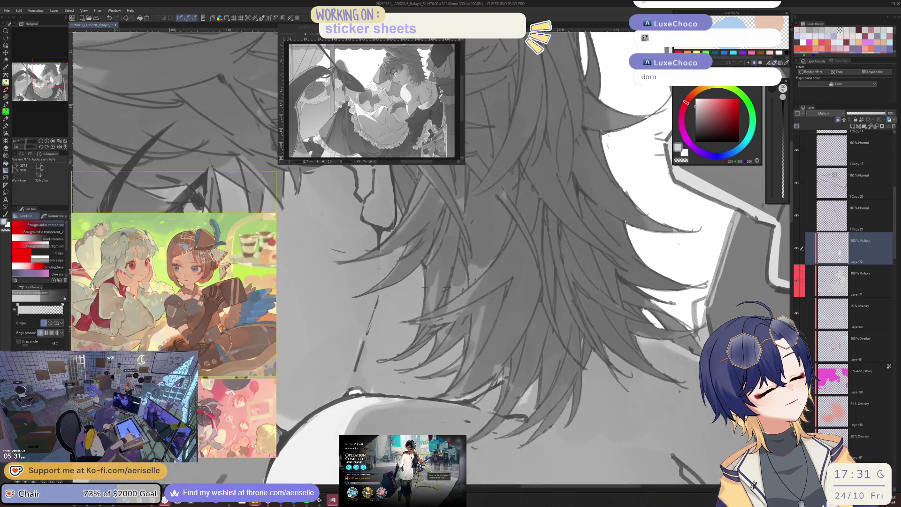
pyautogui.press('m')
pyautogui.moveTo(383, 231)
pyautogui.mouseDown()
pyautogui.moveTo(426, 300)
pyautogui.moveTo(401, 328)
pyautogui.moveTo(426, 323)
pyautogui.moveTo(428, 350)
pyautogui.mouseUp()
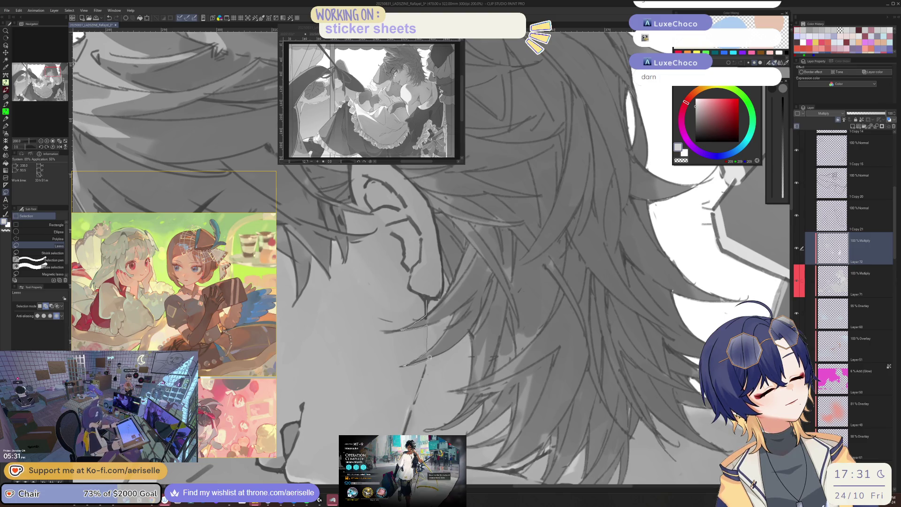
pyautogui.moveTo(424, 376)
pyautogui.mouseDown()
pyautogui.moveTo(389, 329)
pyautogui.moveTo(409, 327)
pyautogui.moveTo(375, 242)
pyautogui.moveTo(420, 282)
pyautogui.mouseUp()
pyautogui.moveTo(352, 260)
pyautogui.mouseDown()
pyautogui.moveTo(369, 430)
pyautogui.moveTo(409, 419)
pyautogui.mouseUp()
pyautogui.press('g')
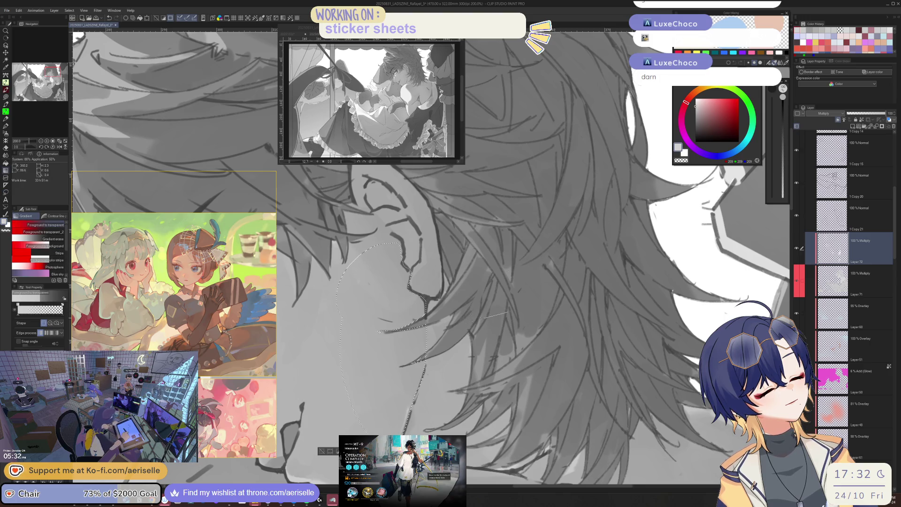
pyautogui.scroll(-2, 525, 225)
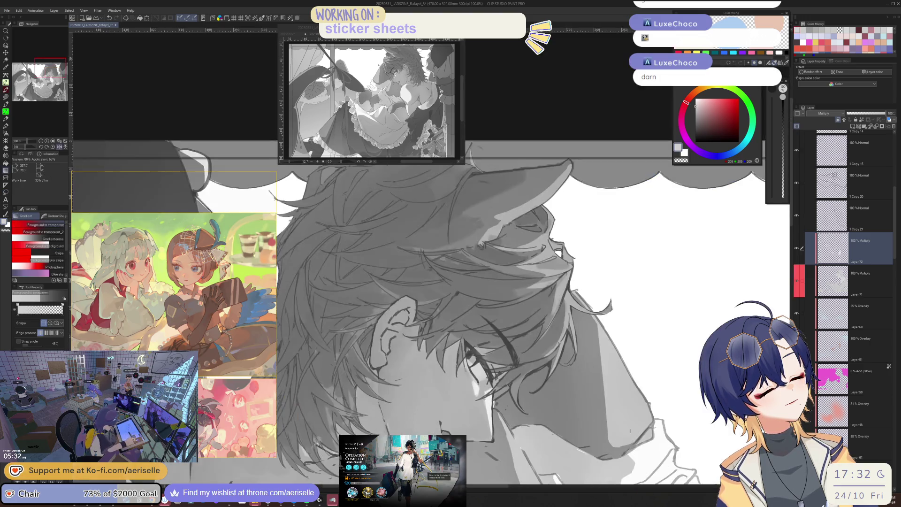
# Step: Lasso along the figure's back outline and shade it with a gradient
pyautogui.scroll(-2, 521, 263)
pyautogui.scroll(-1, 465, 291)
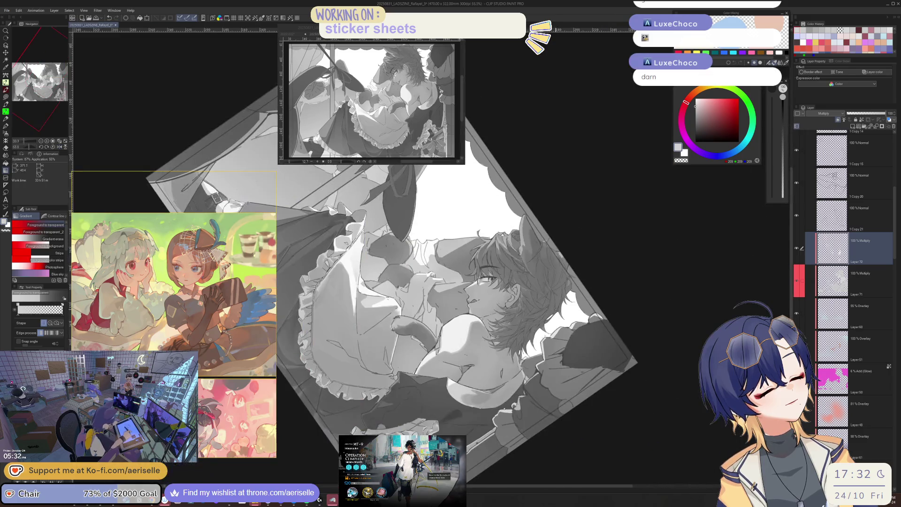
pyautogui.scroll(4, 535, 264)
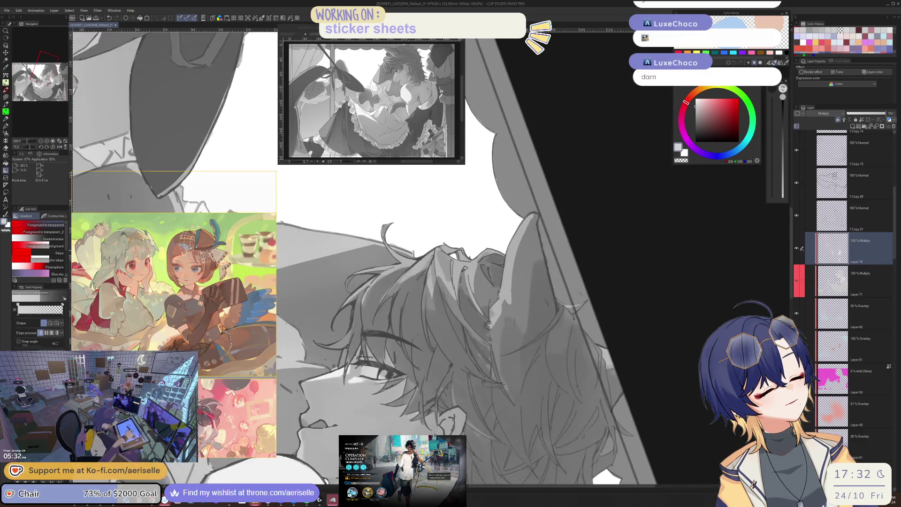
pyautogui.press('p')
pyautogui.hscroll(-2, 485, 236)
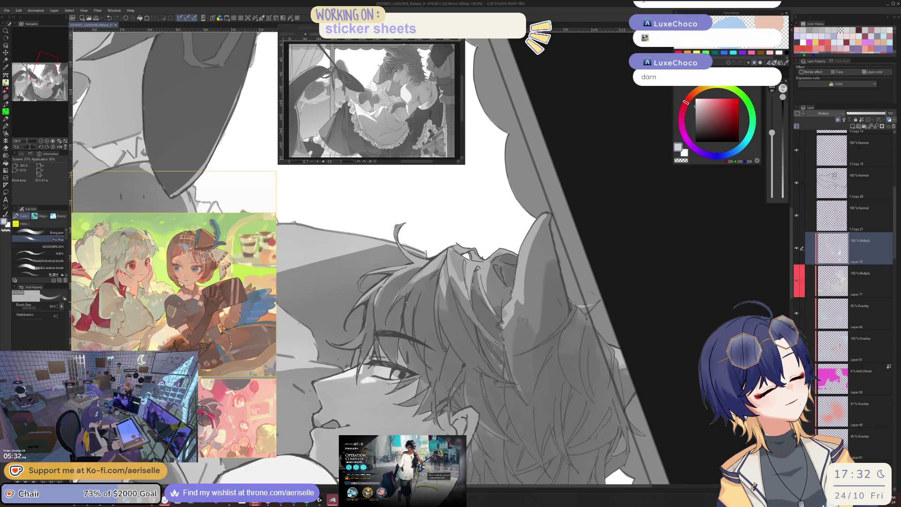
pyautogui.scroll(-3, 424, 267)
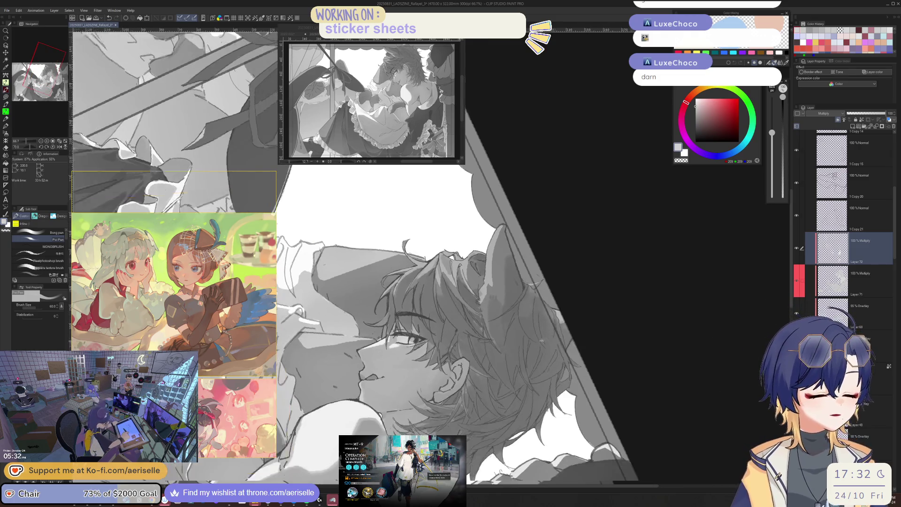
pyautogui.scroll(3, 429, 365)
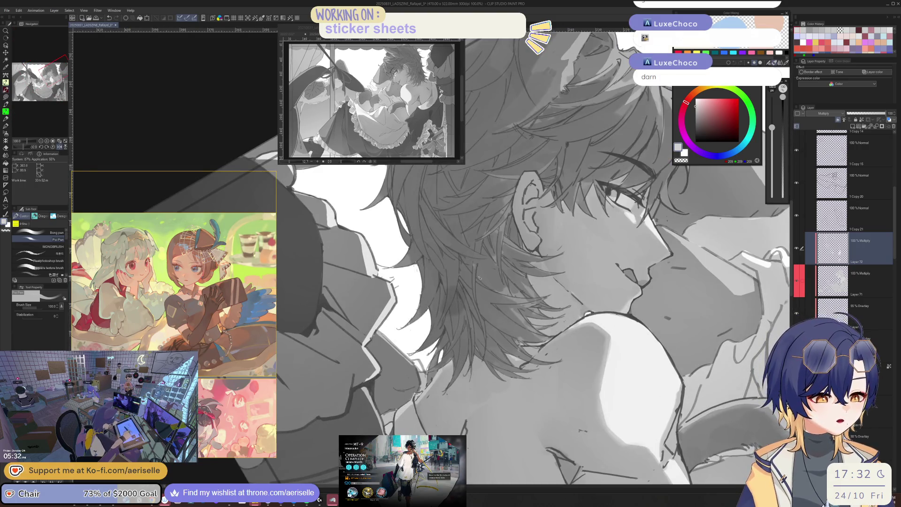
pyautogui.scroll(-1, 455, 302)
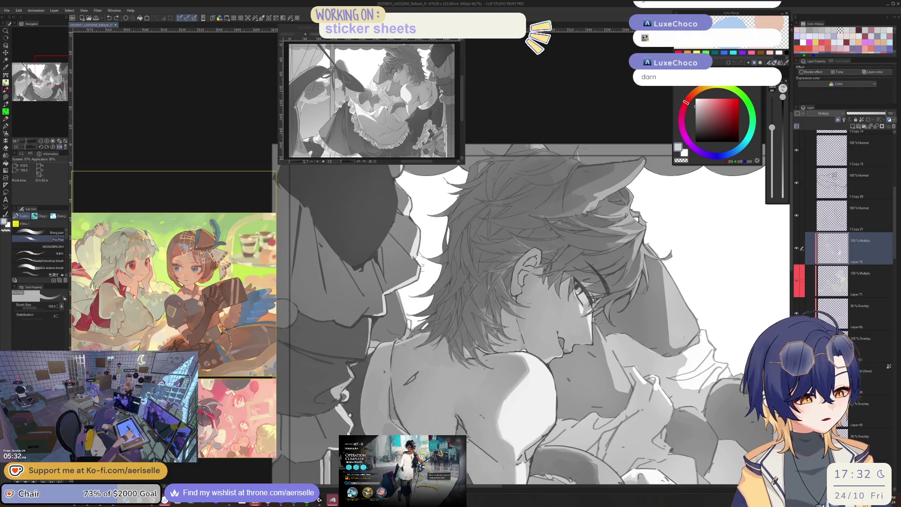
pyautogui.press('m')
pyautogui.moveTo(394, 343); pyautogui.dragTo(391, 418)
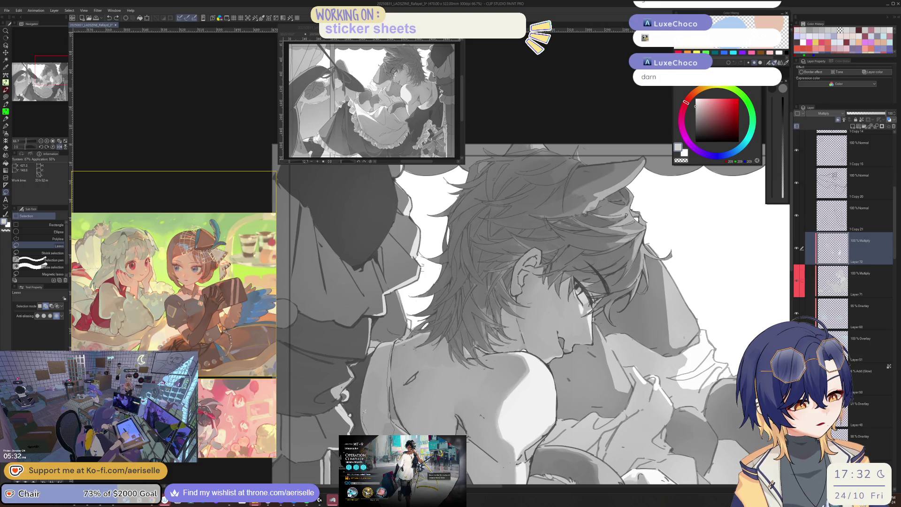
pyautogui.moveTo(391, 418); pyautogui.dragTo(386, 450)
pyautogui.moveTo(404, 359); pyautogui.dragTo(442, 278)
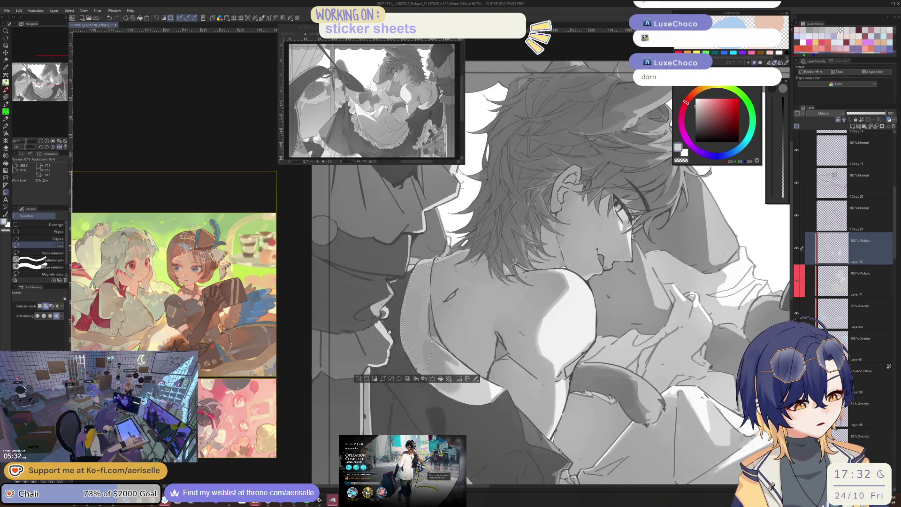
pyautogui.press('g')
# Step: Paint over the dark shoulder-strap shadow with the pen, ending at brush size 17
pyautogui.press('h')
pyautogui.scroll(-3, 469, 291)
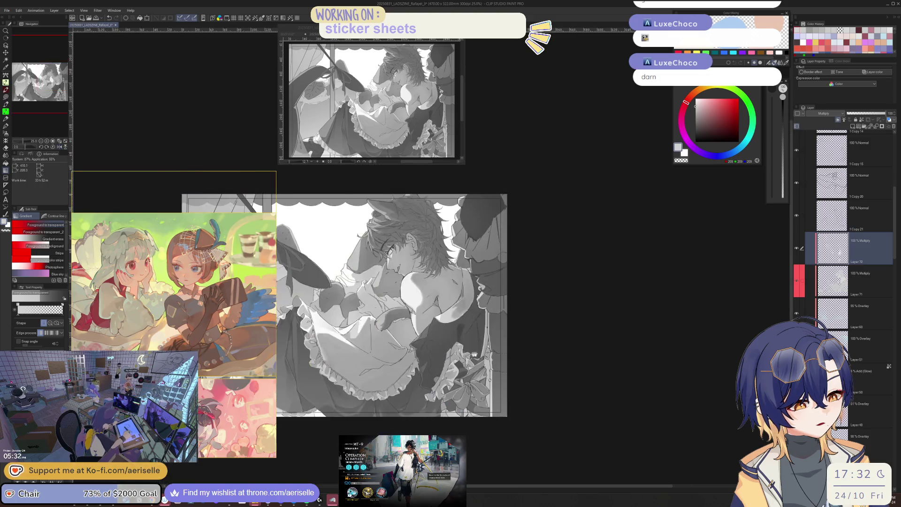
pyautogui.scroll(2, 497, 300)
pyautogui.scroll(4, 508, 304)
pyautogui.press('p')
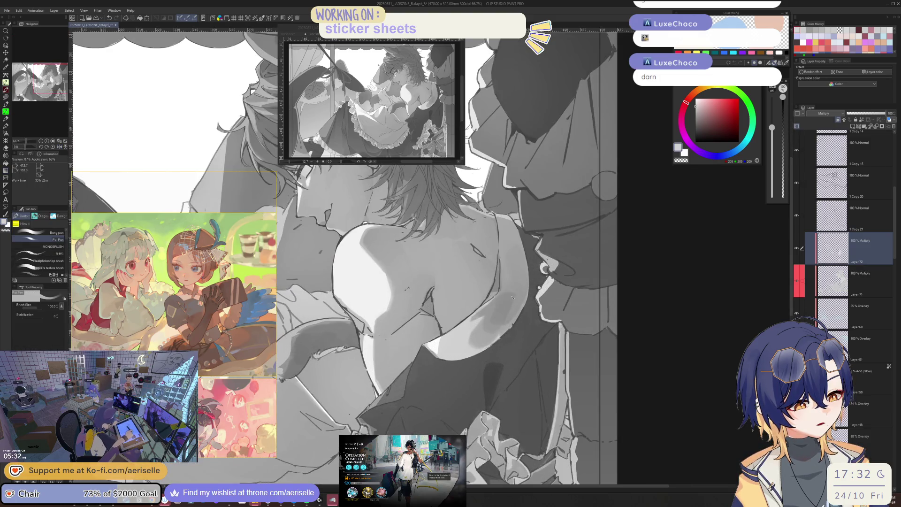
pyautogui.moveTo(517, 291); pyautogui.dragTo(498, 319)
pyautogui.press('[')
pyautogui.press('[')
pyautogui.press('[')
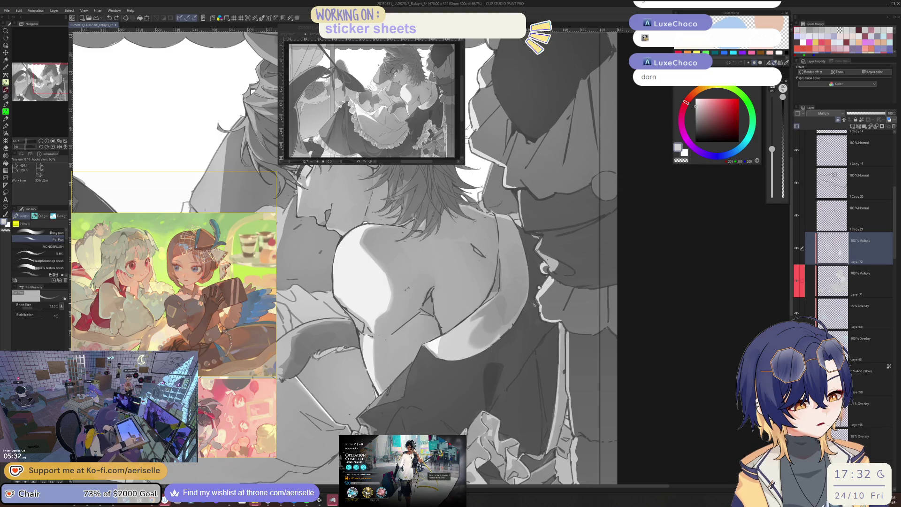
pyautogui.scroll(2, 407, 288)
pyautogui.press('h')
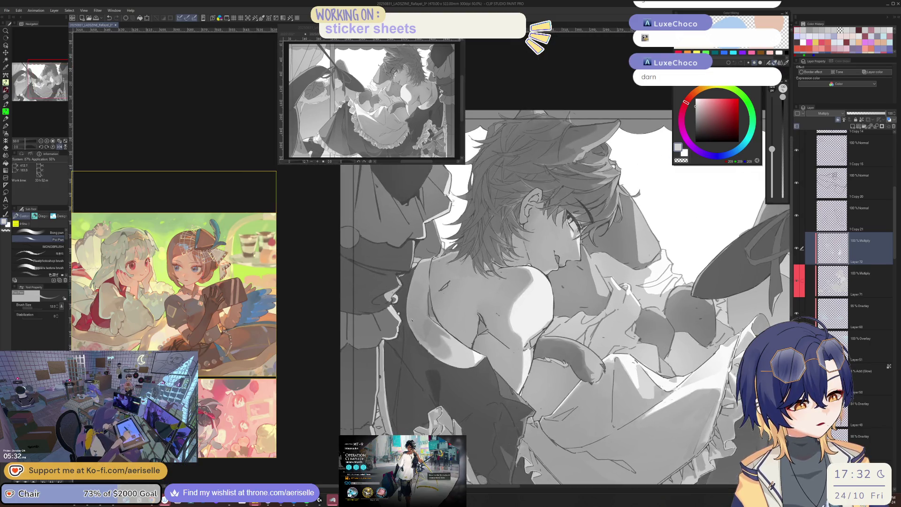
pyautogui.press(']')
pyautogui.press(']')
pyautogui.press(']')
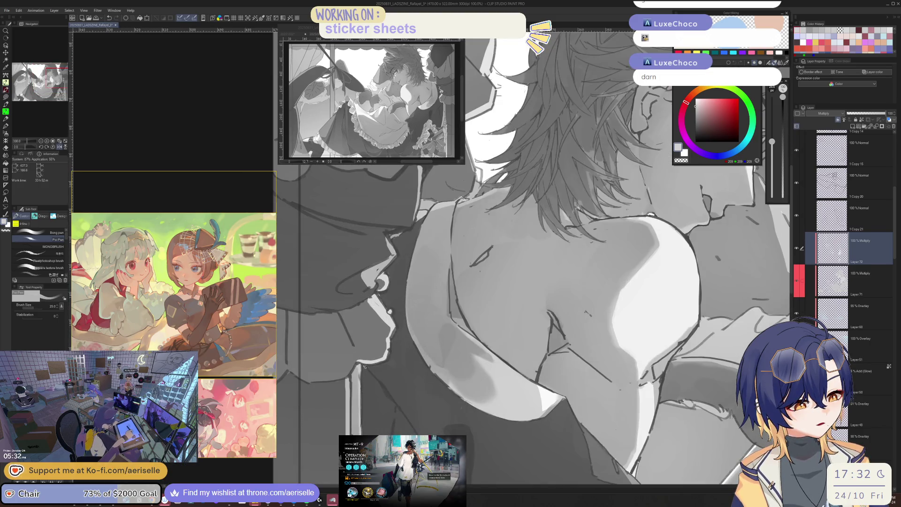
pyautogui.scroll(-3, 375, 384)
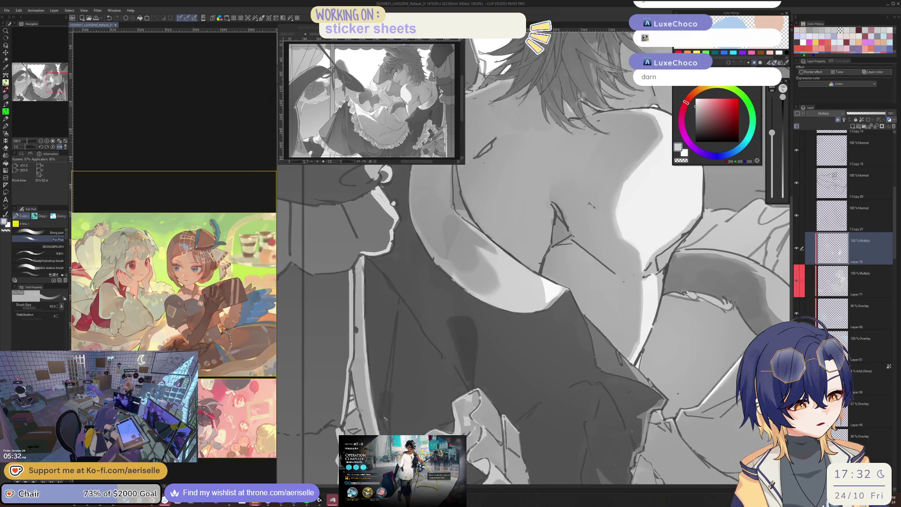
pyautogui.press('[')
pyautogui.press('[')
pyautogui.press('[')
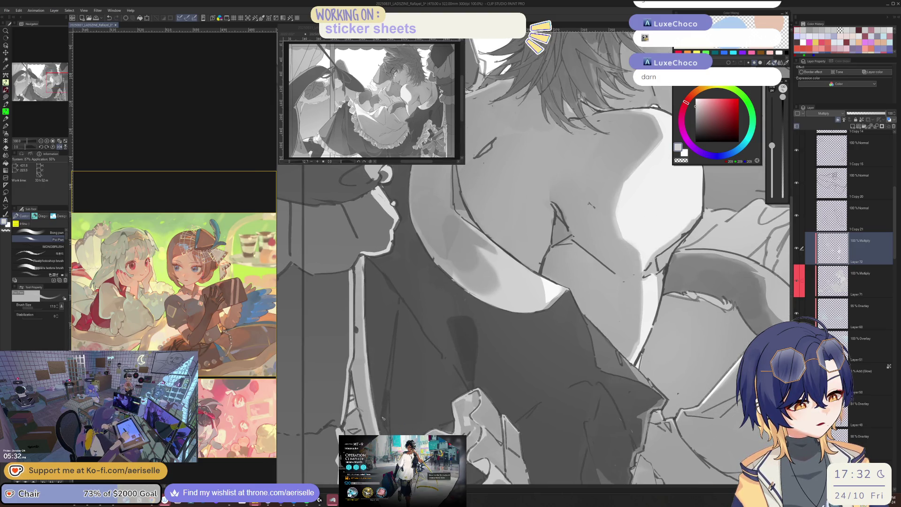
pyautogui.scroll(2, 388, 424)
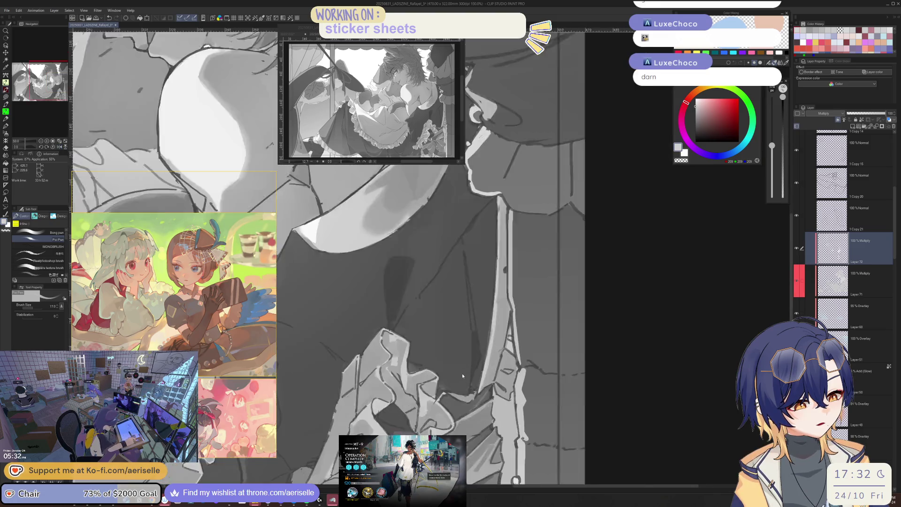
# Step: Lasso the skirt folds from top to bottom and shade them with a gradient
pyautogui.press('m')
pyautogui.moveTo(433, 397)
pyautogui.mouseDown()
pyautogui.moveTo(450, 192)
pyautogui.moveTo(476, 403)
pyautogui.moveTo(474, 394)
pyautogui.mouseUp()
pyautogui.press('h')
pyautogui.hotkey('ctrl', 'd')
pyautogui.moveTo(411, 185)
pyautogui.mouseDown()
pyautogui.moveTo(397, 404)
pyautogui.moveTo(431, 398)
pyautogui.mouseUp()
pyautogui.moveTo(413, 180); pyautogui.dragTo(396, 400)
pyautogui.moveTo(411, 181); pyautogui.dragTo(433, 395)
pyautogui.hotkey('ctrl', '-')
pyautogui.hotkey('ctrl', '-')
pyautogui.hotkey('ctrl', '-')
pyautogui.press('g')
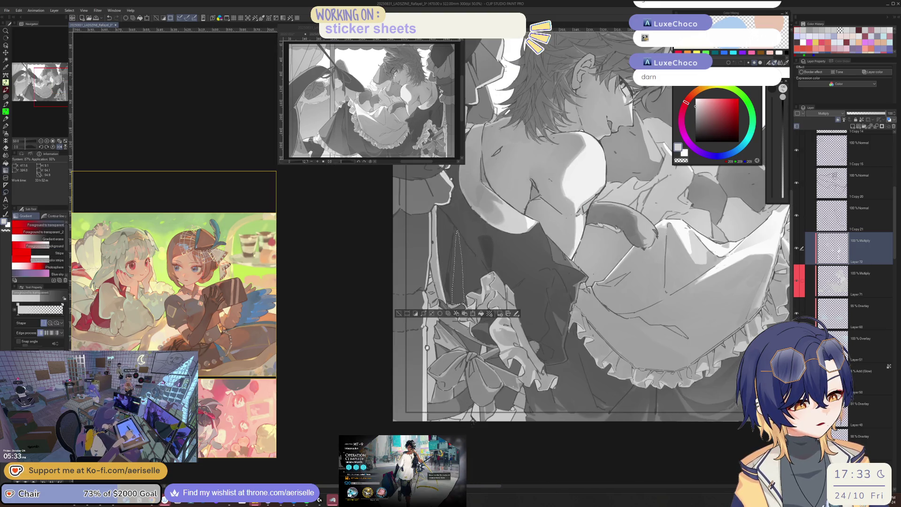
# Step: Lasso a small area on the vest, apply a gradient, then clear the selection
pyautogui.moveTo(609, 235)
pyautogui.mouseDown()
pyautogui.moveTo(493, 262)
pyautogui.moveTo(451, 287)
pyautogui.mouseUp()
pyautogui.press('p')
pyautogui.hotkey('ctrl', '+')
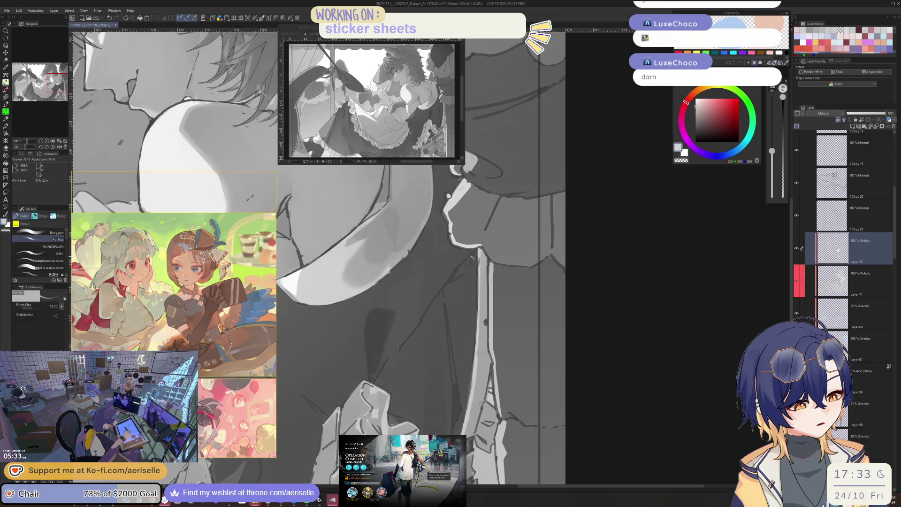
pyautogui.press('m')
pyautogui.moveTo(472, 252)
pyautogui.mouseDown()
pyautogui.moveTo(455, 276)
pyautogui.moveTo(474, 248)
pyautogui.mouseUp()
pyautogui.press('g')
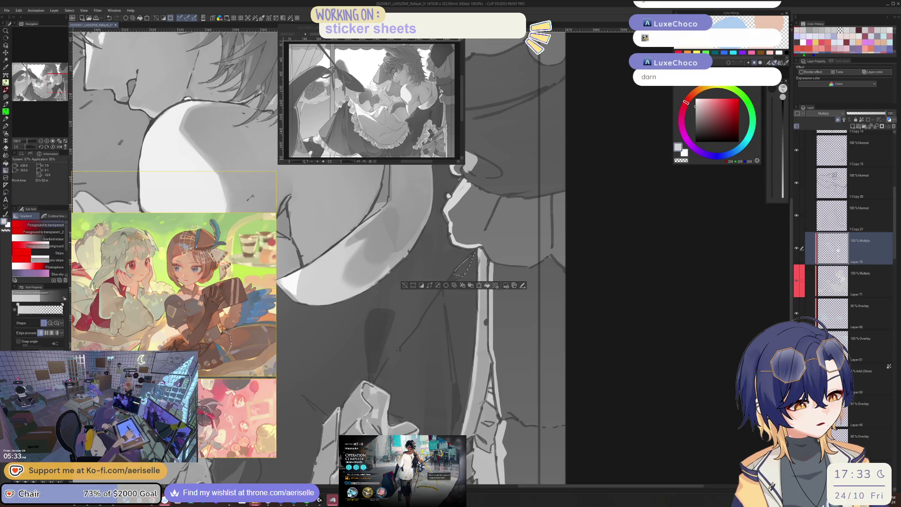
pyautogui.hotkey('ctrl', '-')
pyautogui.moveTo(429, 349); pyautogui.dragTo(372, 388)
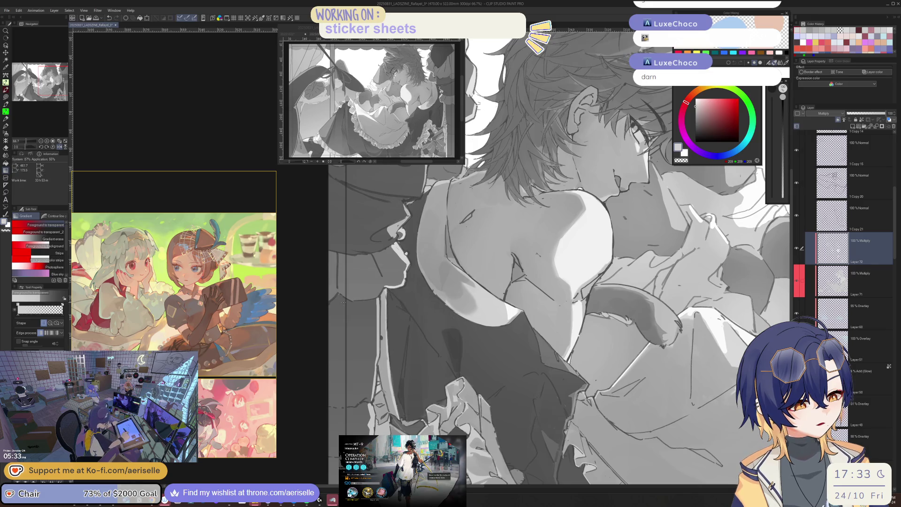
pyautogui.hotkey('ctrl', '-')
pyautogui.moveTo(497, 298); pyautogui.dragTo(549, 294)
pyautogui.hotkey('ctrl', 'd')
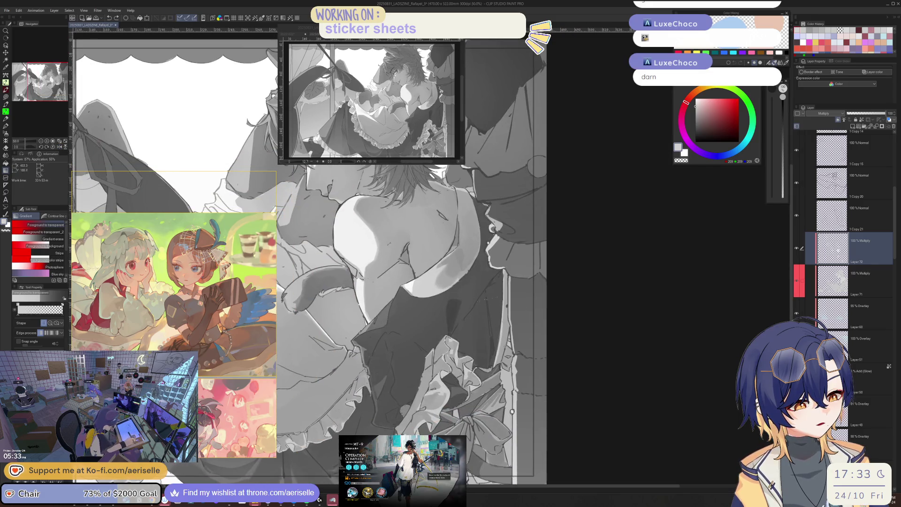
# Step: Darken the apron ruffle shading with a size-17 pen stroke, then mirror to check the vest folds
pyautogui.hotkey('ctrl', '+')
pyautogui.hotkey('ctrl', '+')
pyautogui.press('p')
pyautogui.press(']')
pyautogui.press(']')
pyautogui.moveTo(406, 389)
pyautogui.mouseDown()
pyautogui.moveTo(423, 395)
pyautogui.moveTo(408, 405)
pyautogui.moveTo(622, 425)
pyautogui.mouseUp()
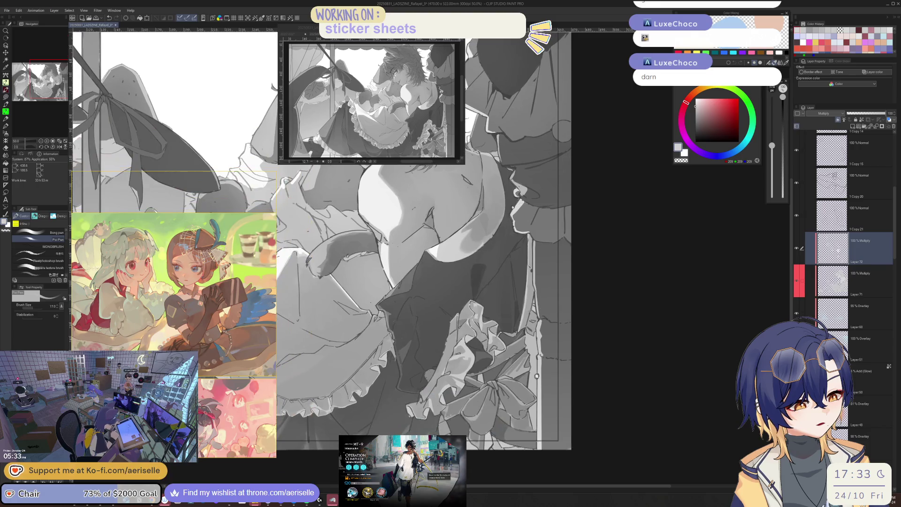
pyautogui.press('m')
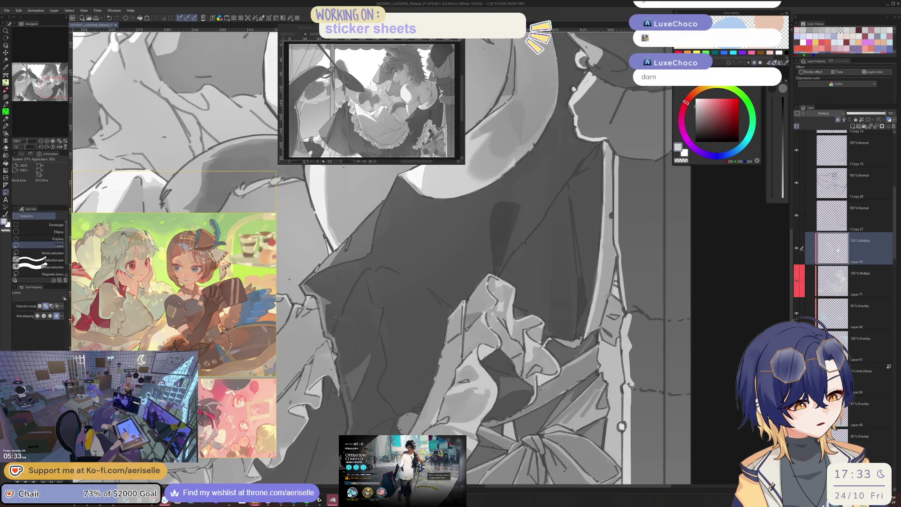
pyautogui.press('g')
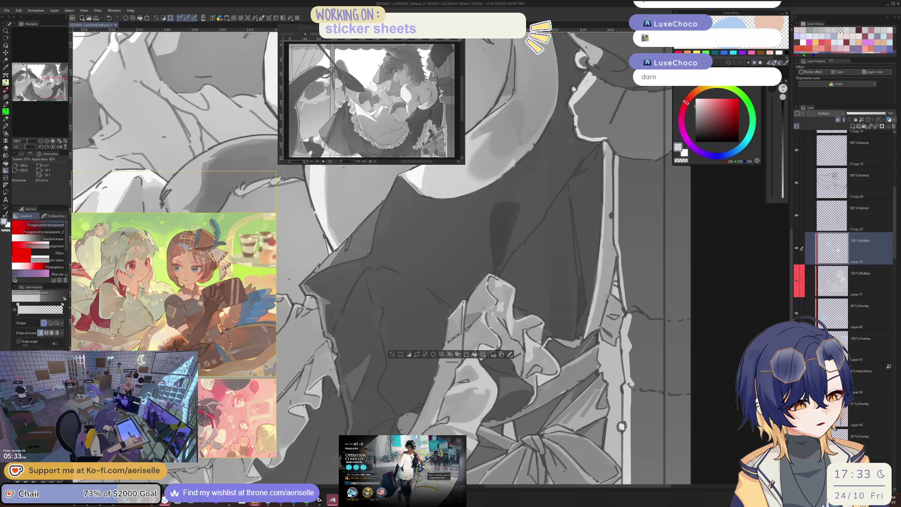
pyautogui.press('h')
pyautogui.hotkey('ctrl', '=')
pyautogui.hotkey('ctrl', '=')
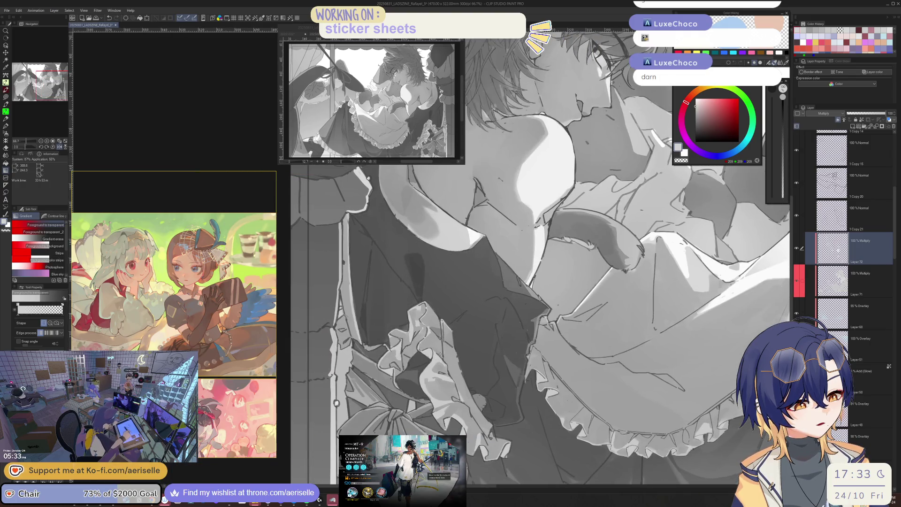
pyautogui.press('p')
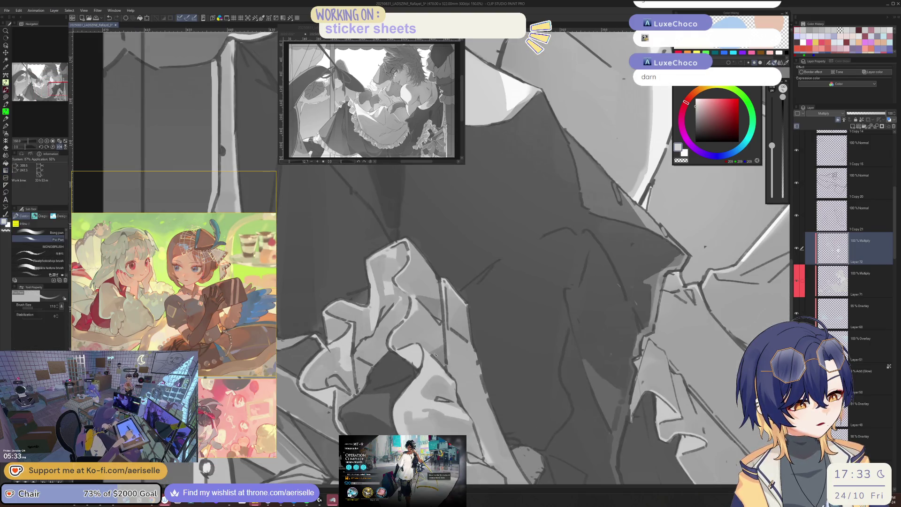
# Step: Hide the black Color layer 44 to view the illustration in full colour
pyautogui.hotkey('ctrl', '-')
pyautogui.hotkey('ctrl', '-')
pyautogui.hotkey('ctrl', '-')
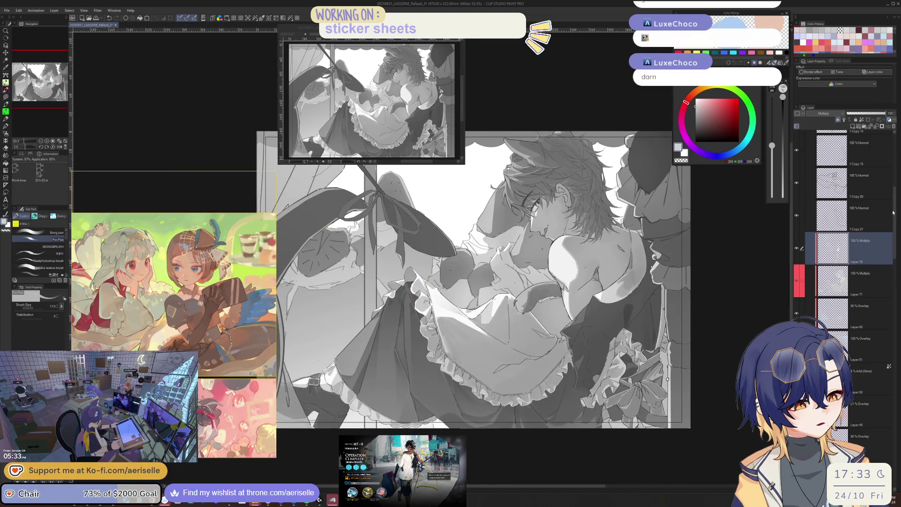
pyautogui.moveTo(893, 213); pyautogui.dragTo(892, 140)
pyautogui.click(797, 181)
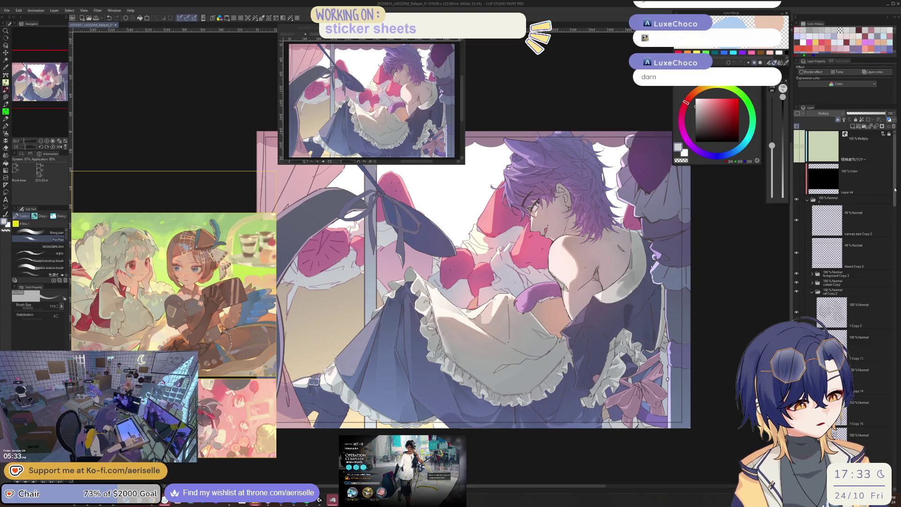
# Step: Toggle Layer 72 off and on to compare the shading, leaving it visible
pyautogui.scroll(-10, 875, 211)
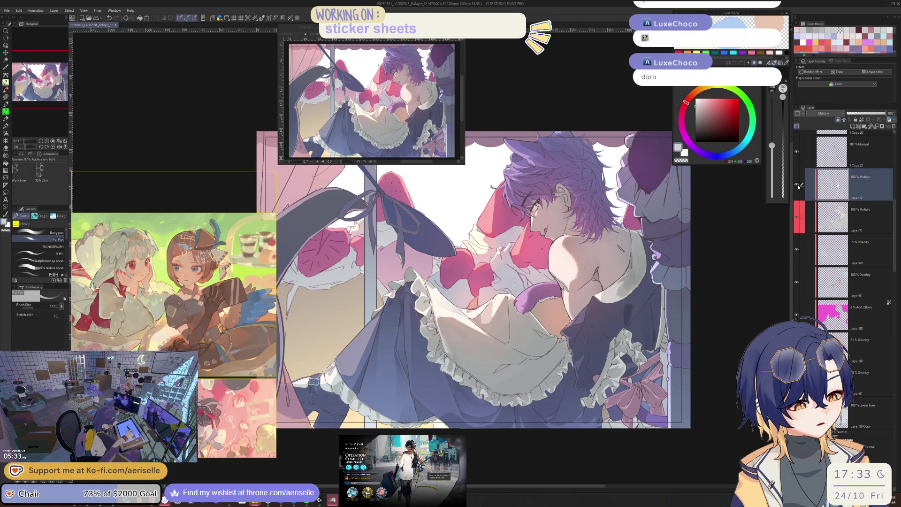
pyautogui.click(796, 185)
pyautogui.click(797, 185)
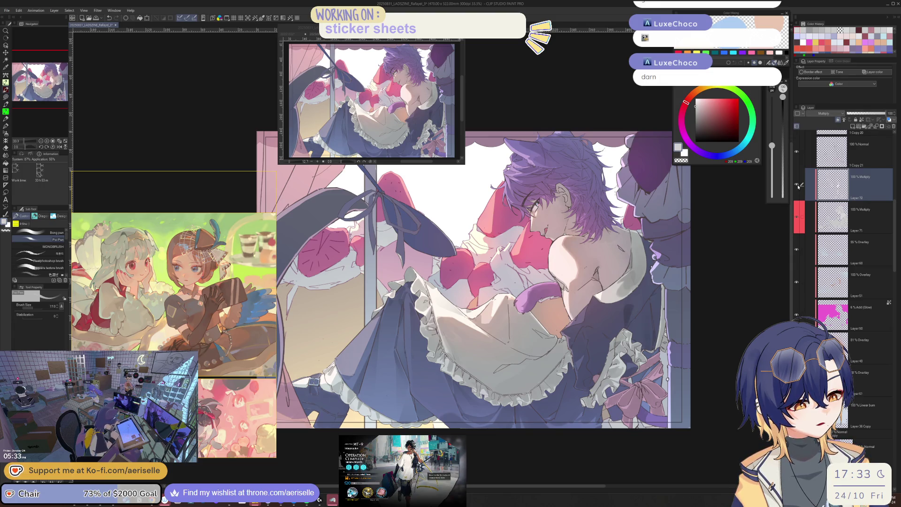
pyautogui.click(796, 185)
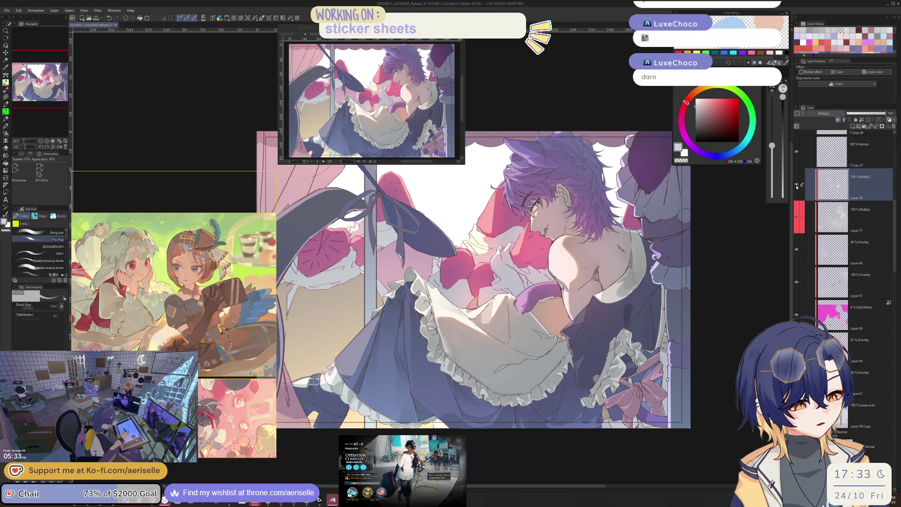
pyautogui.scroll(10, 542, 225)
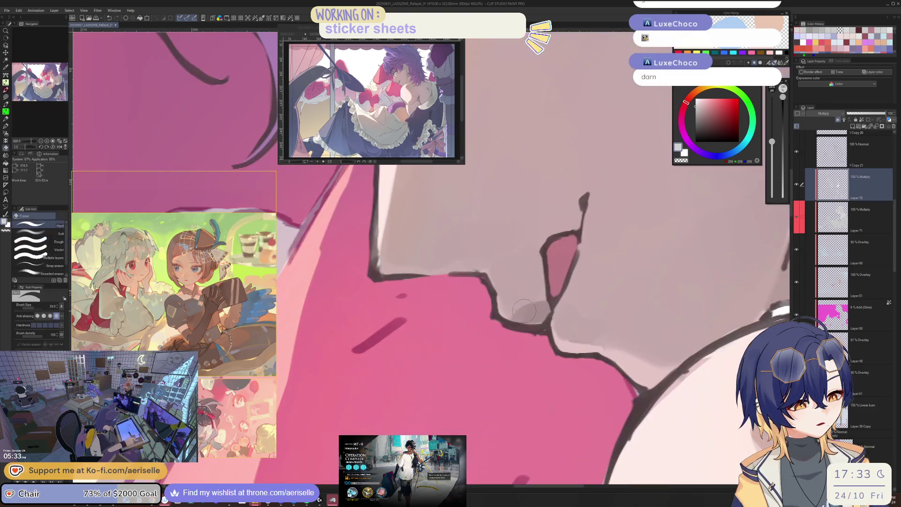
pyautogui.scroll(-3, 528, 321)
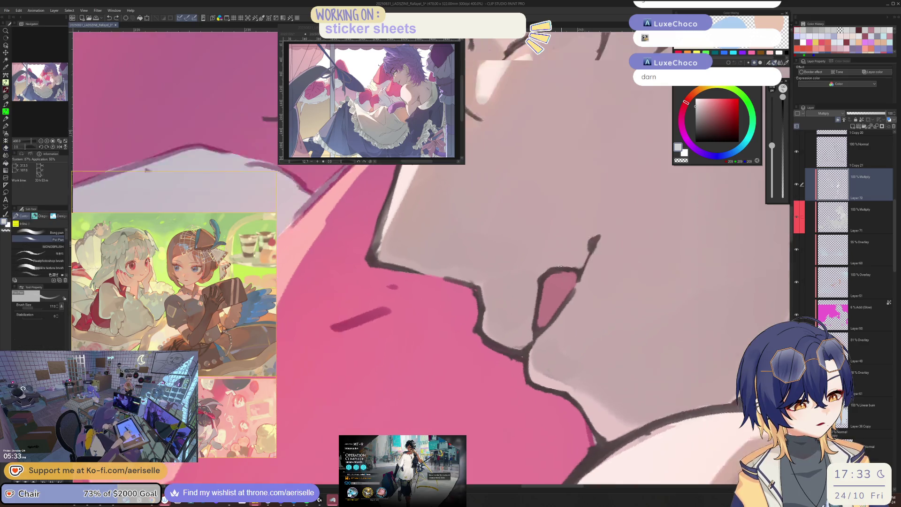
# Step: Lasso the nose, shade it with a gradient, then clear the selection
pyautogui.press('e')
pyautogui.scroll(-1, 514, 354)
pyautogui.moveTo(513, 354); pyautogui.dragTo(470, 325)
pyautogui.press('m')
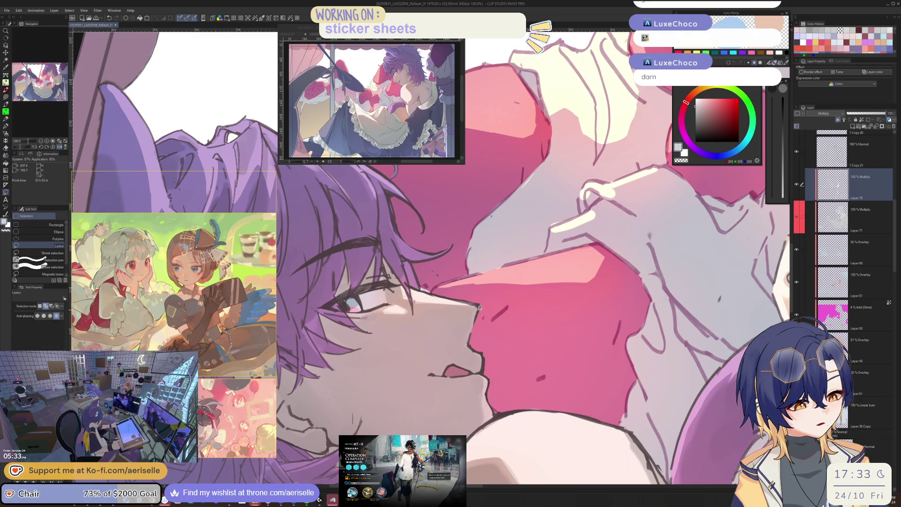
pyautogui.moveTo(450, 345); pyautogui.dragTo(470, 344)
pyautogui.click(479, 313)
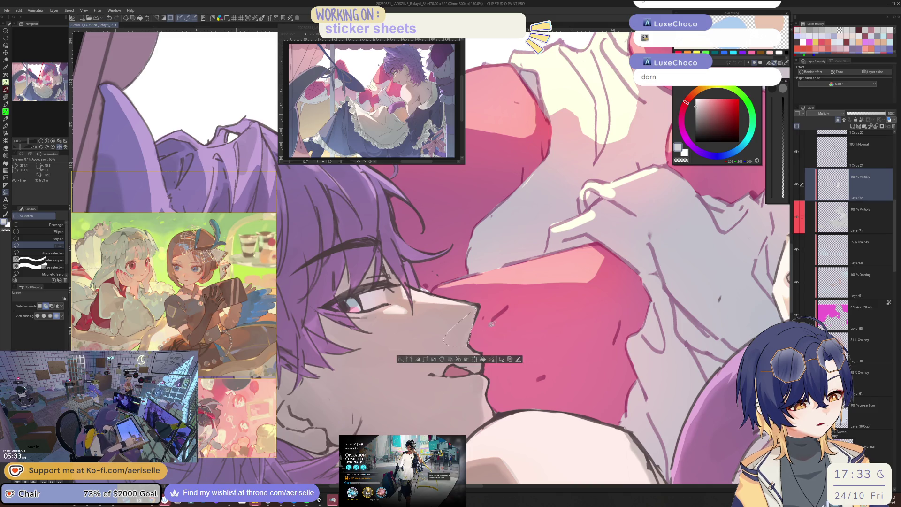
pyautogui.press('g')
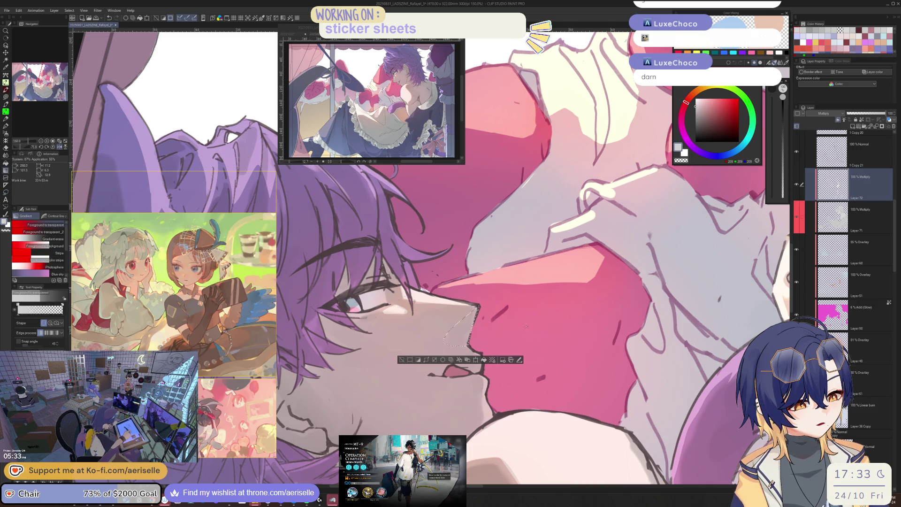
pyautogui.moveTo(527, 326); pyautogui.dragTo(525, 327)
pyautogui.scroll(-4, 407, 346)
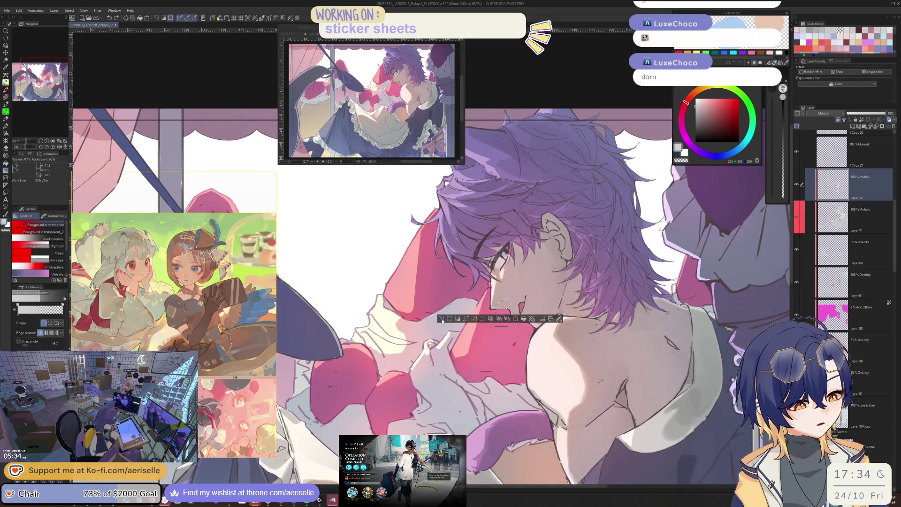
pyautogui.hotkey('ctrl', 'd')
pyautogui.scroll(5, 407, 346)
# Step: Draw a dark line along the ear with a size-20 brush on the rotated face close-up
pyautogui.press('p')
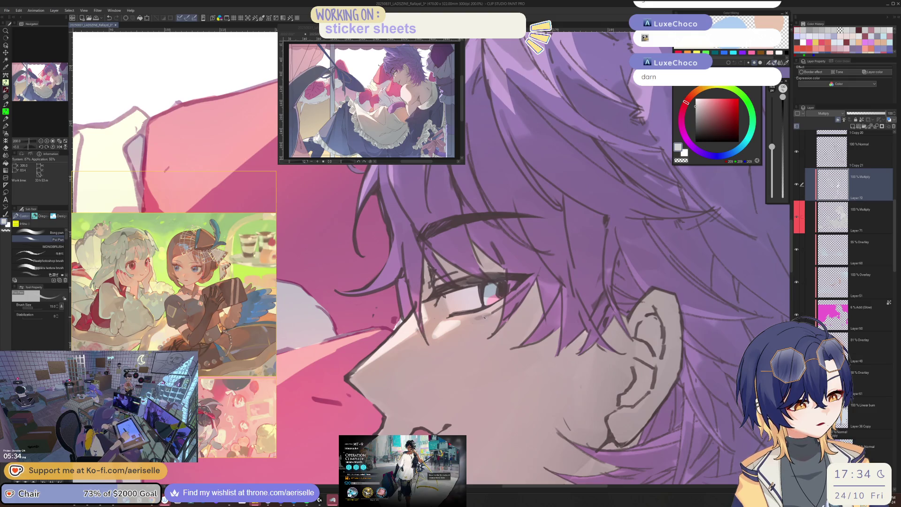
pyautogui.press('e')
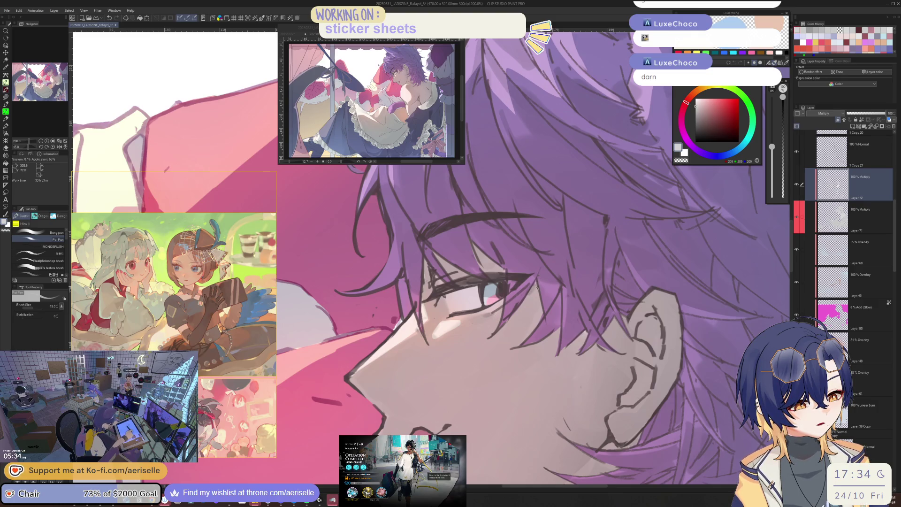
pyautogui.press('-')
pyautogui.press('-')
pyautogui.press('-')
pyautogui.hotkey('ctrl', '-')
pyautogui.hotkey('ctrl', '-')
pyautogui.hotkey('ctrl', '-')
pyautogui.moveTo(560, 305); pyautogui.dragTo(564, 272)
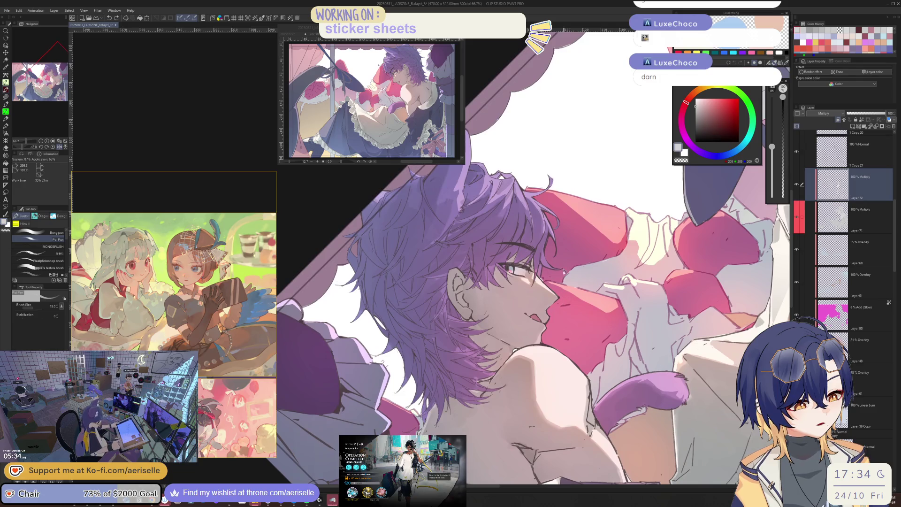
pyautogui.press('=')
pyautogui.press('=')
pyautogui.press('=')
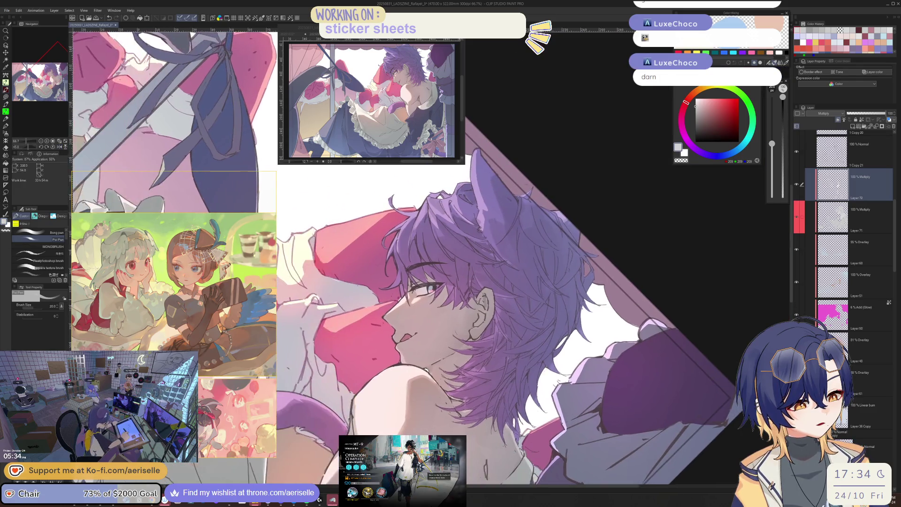
pyautogui.hotkey('ctrl', '+')
pyautogui.hotkey('ctrl', '+')
pyautogui.hotkey('ctrl', '+')
pyautogui.press('[')
pyautogui.press('[')
pyautogui.press('[')
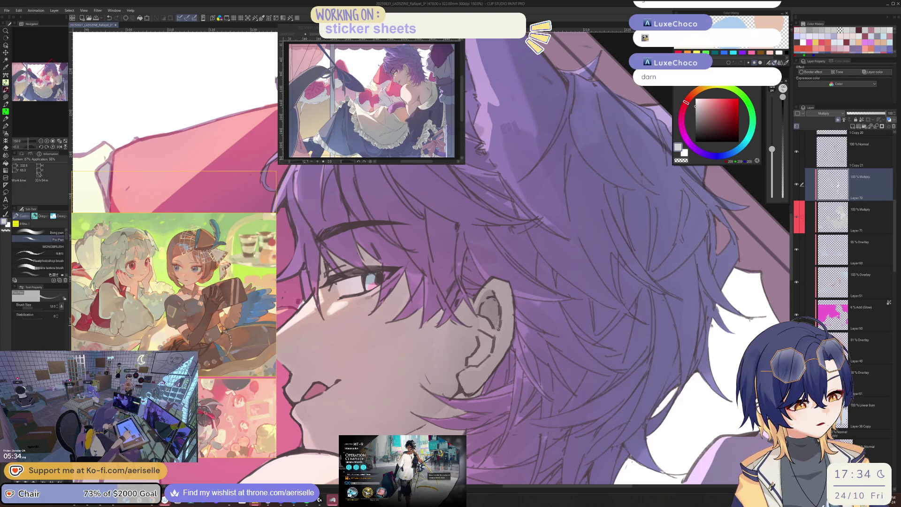
pyautogui.hotkey('ctrl', '-')
pyautogui.press('-')
pyautogui.press('-')
pyautogui.press('-')
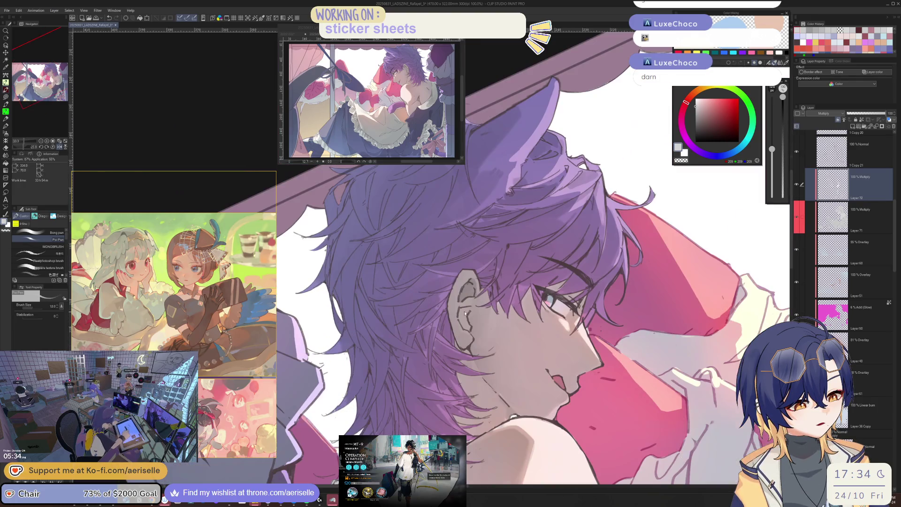
pyautogui.press(']')
pyautogui.press(']')
pyautogui.press(']')
pyautogui.moveTo(463, 310); pyautogui.dragTo(463, 323)
# Step: Add a short dark size-20 line on the face, checking it in mirrored view
pyautogui.press('[')
pyautogui.press('[')
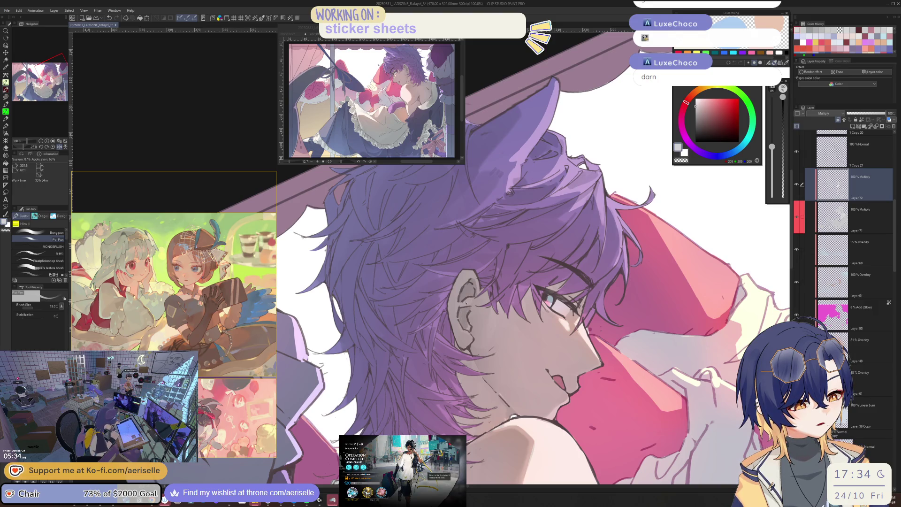
pyautogui.press('h')
pyautogui.press(']')
pyautogui.press(']')
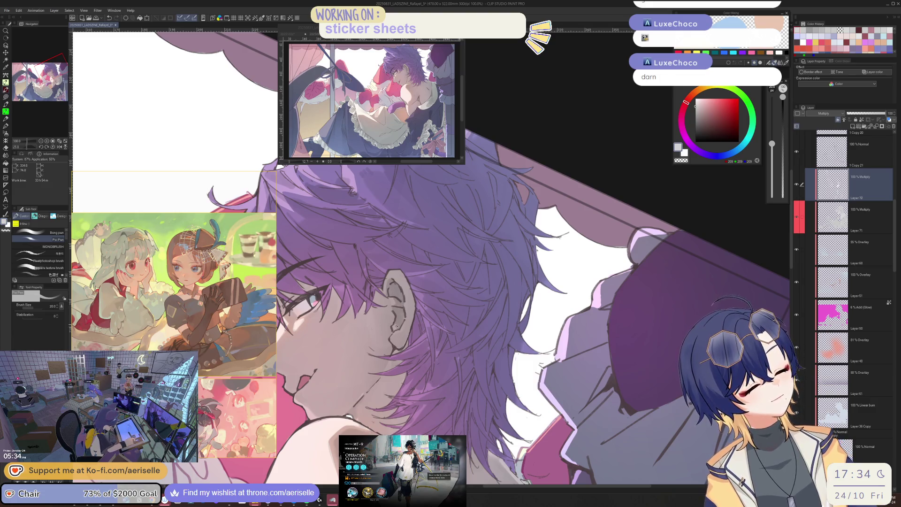
pyautogui.hotkey('ctrl', '0')
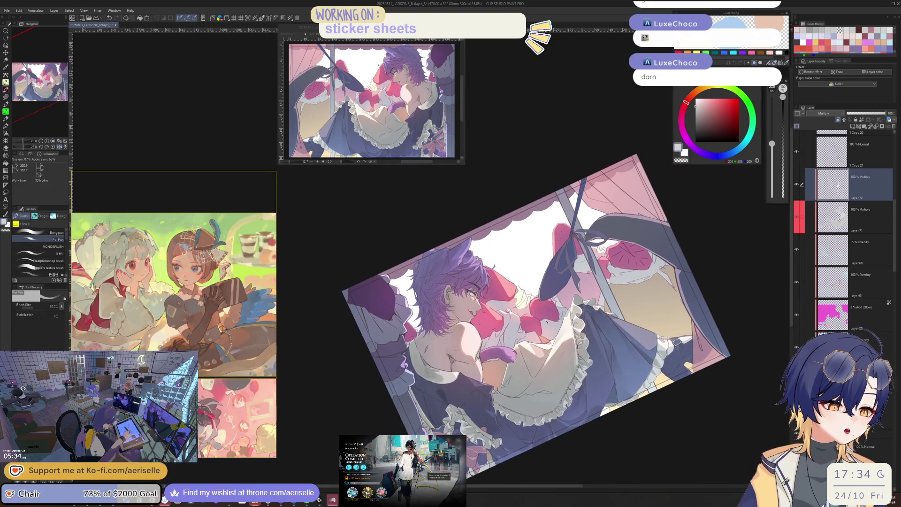
pyautogui.hotkey('ctrl', 'alt', '0')
pyautogui.press('h')
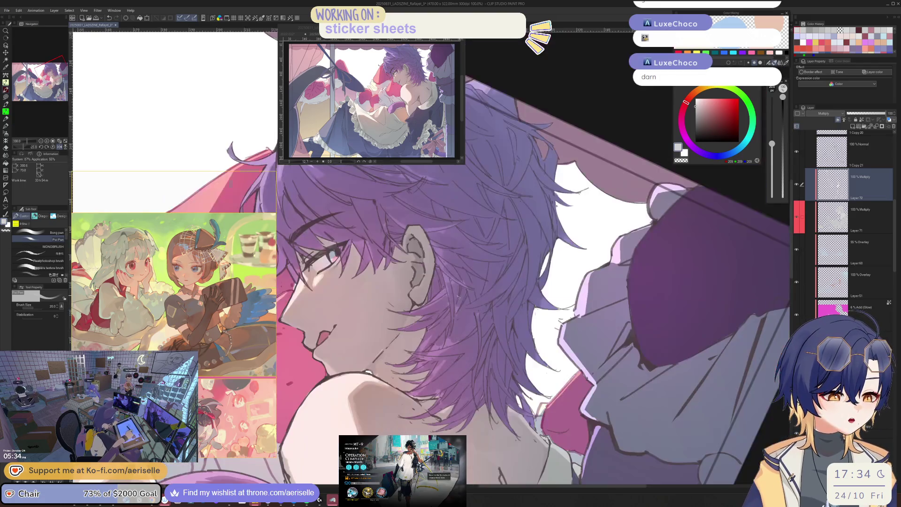
pyautogui.press(']')
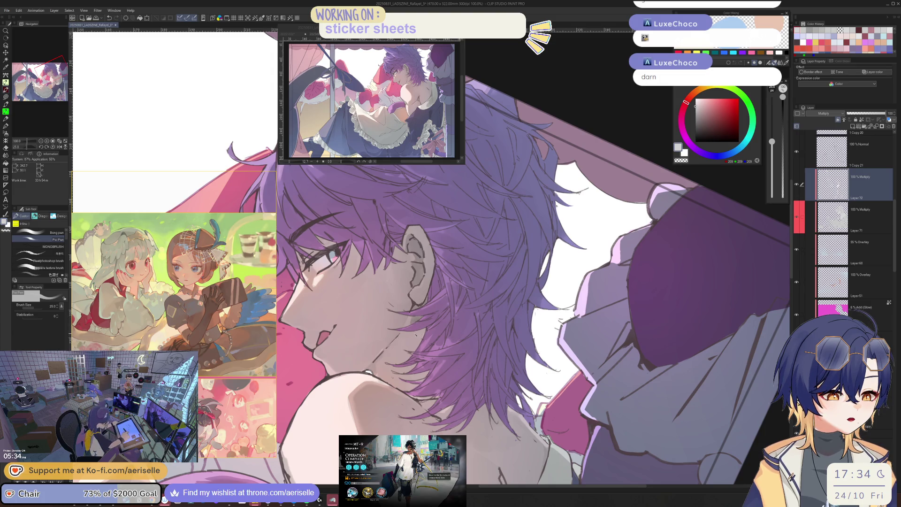
pyautogui.press('[')
pyautogui.press('h')
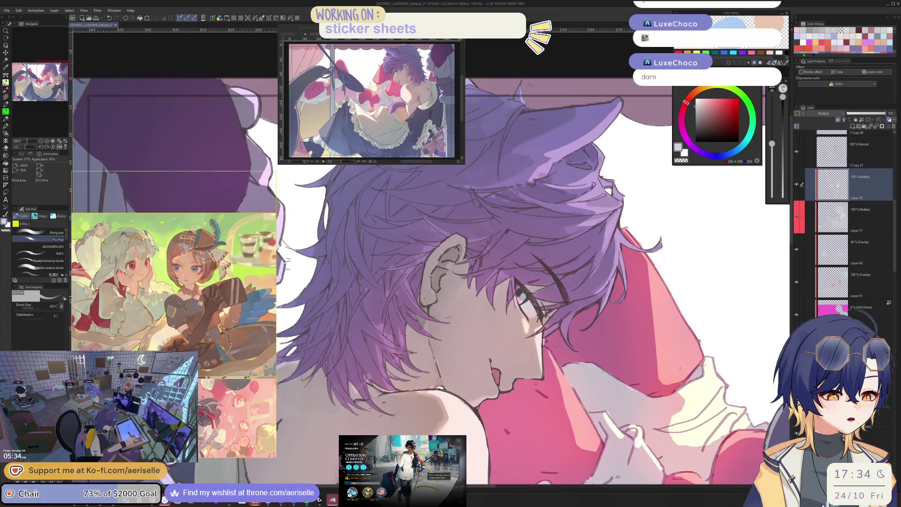
pyautogui.moveTo(408, 326); pyautogui.dragTo(410, 359)
pyautogui.press('h')
pyautogui.hotkey('ctrl', '-')
pyautogui.hotkey('ctrl', '-')
pyautogui.hotkey('ctrl', '-')
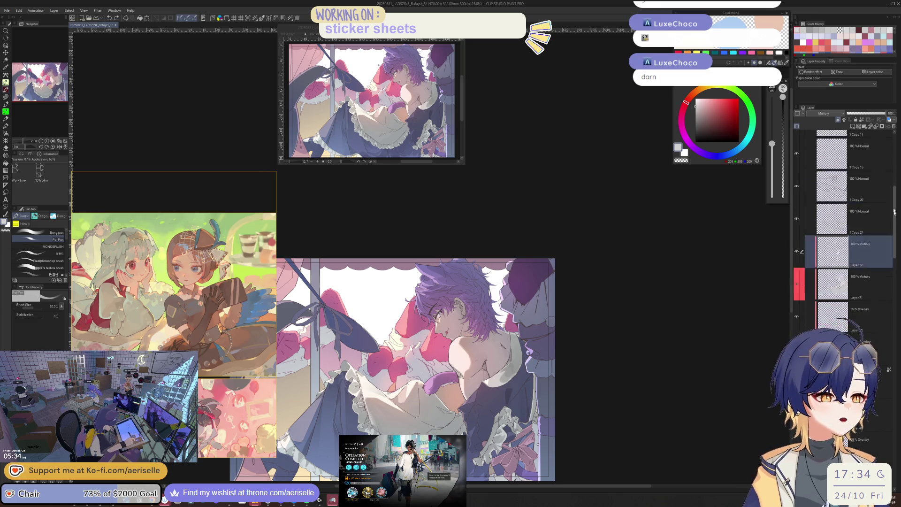
pyautogui.scroll(10, 888, 232)
# Step: Show the black Color layer again for grayscale and zoom in on the neck and hair
pyautogui.click(796, 179)
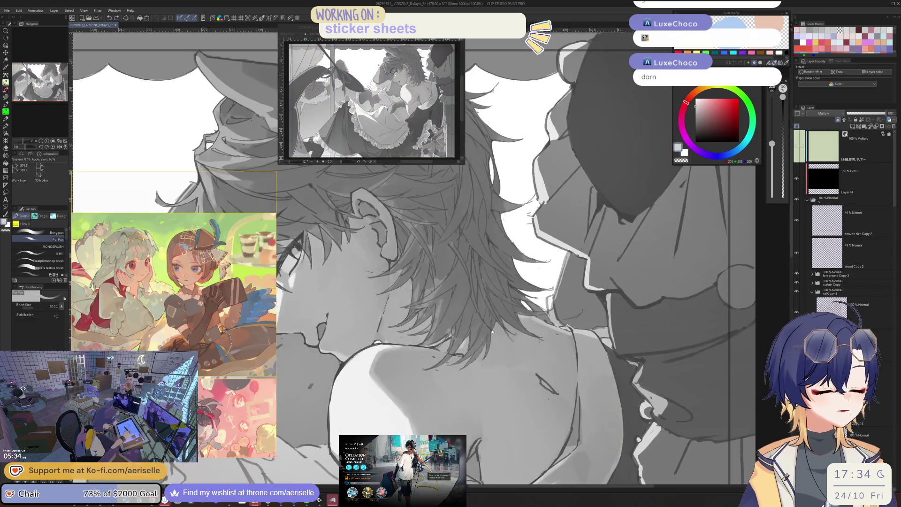
pyautogui.hotkey('ctrl', 'alt', '0')
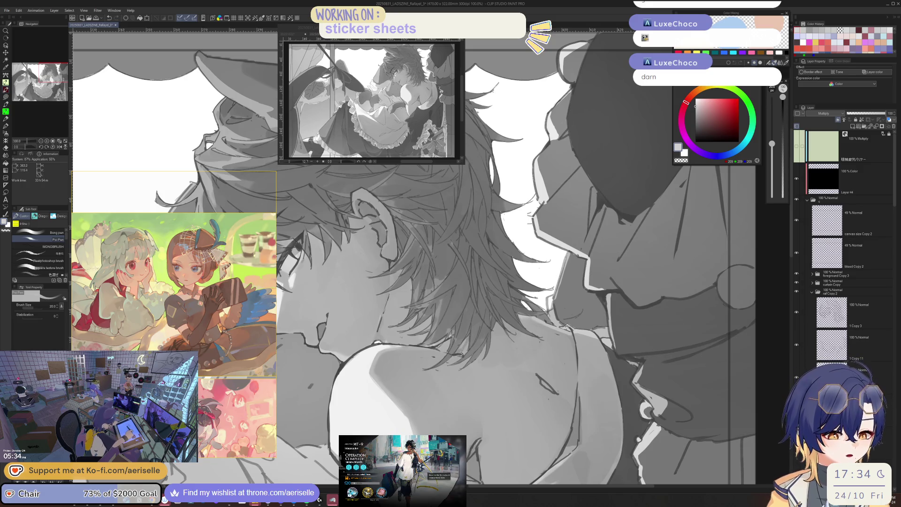
pyautogui.press(']')
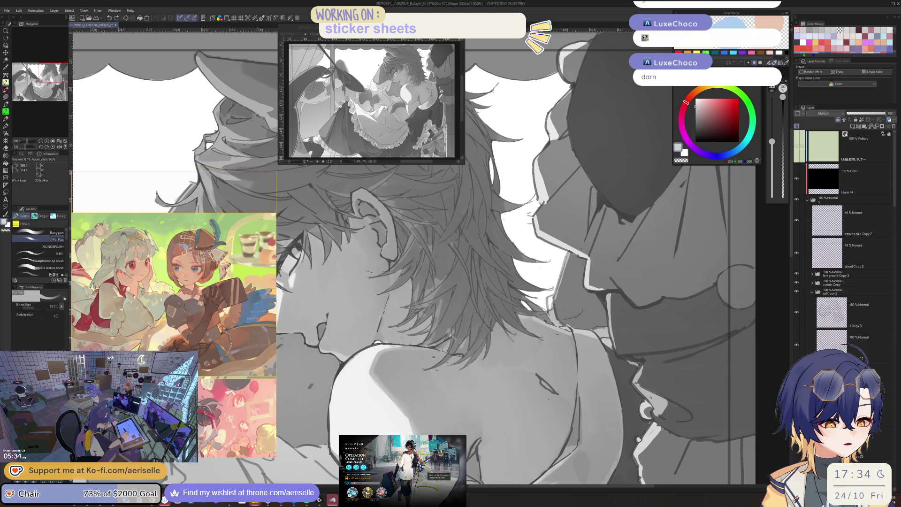
pyautogui.press('h')
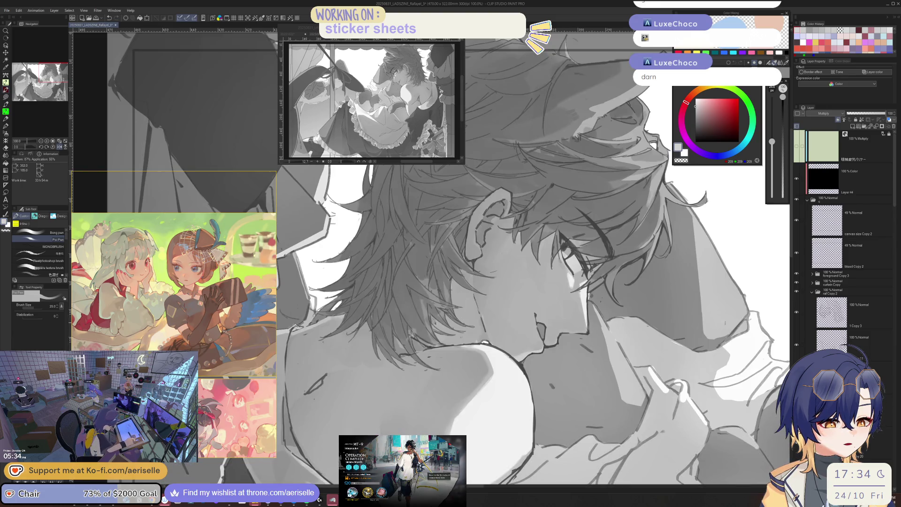
pyautogui.press('[')
pyautogui.press('[')
pyautogui.press('[')
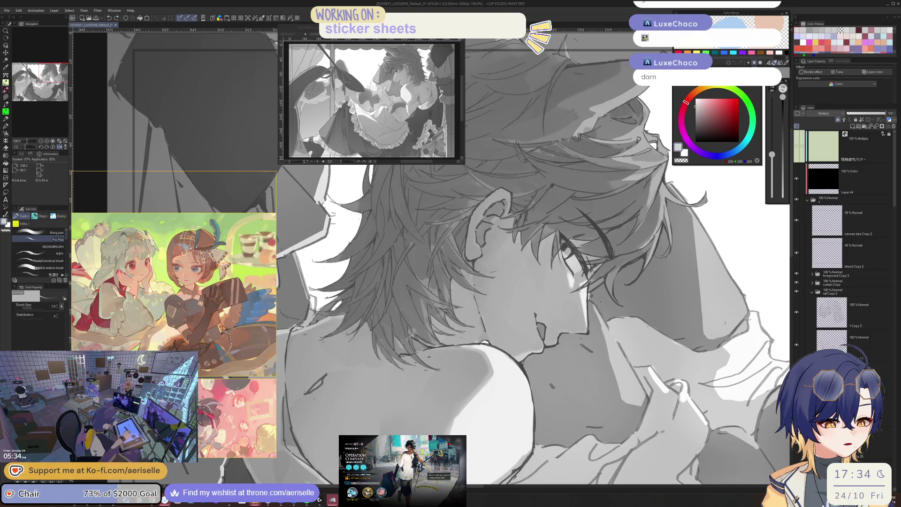
pyautogui.scroll(-3, 481, 277)
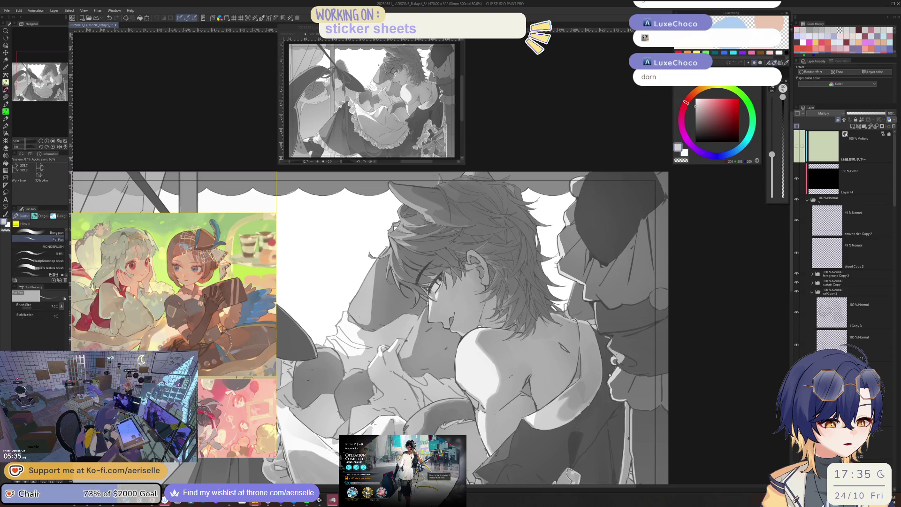
pyautogui.scroll(3, 405, 340)
# Step: Lighten the dark grey patch on the shoulder with a size-80 brush
pyautogui.press(']')
pyautogui.press(']')
pyautogui.press(']')
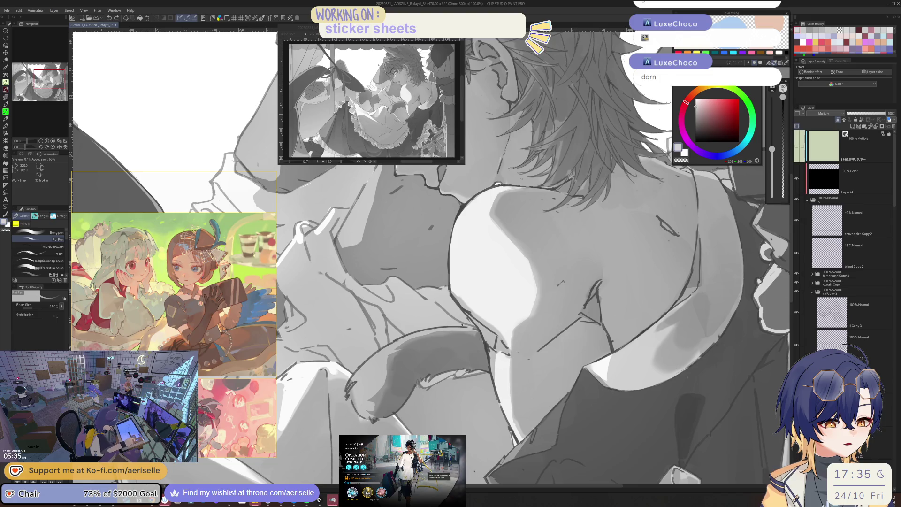
pyautogui.scroll(-1, 530, 319)
pyautogui.moveTo(469, 262); pyautogui.dragTo(474, 222)
pyautogui.press(']')
pyautogui.press(']')
pyautogui.press(']')
pyautogui.moveTo(452, 304); pyautogui.dragTo(500, 292)
pyautogui.press(']')
pyautogui.press(']')
pyautogui.press(']')
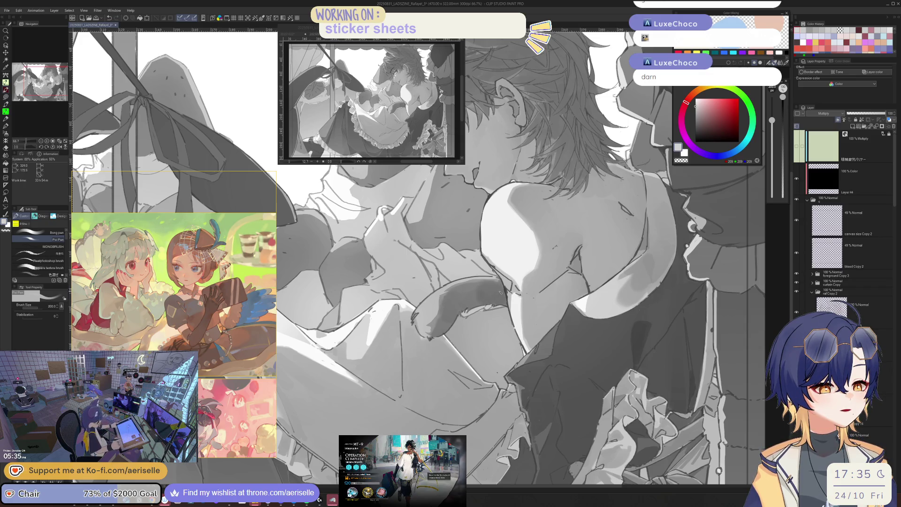
# Step: Rotate the view 45 degrees and back upright, then zoom out to check the whole illustration
pyautogui.hotkey('ctrl', '-')
pyautogui.press('-')
pyautogui.press('-')
pyautogui.press('-')
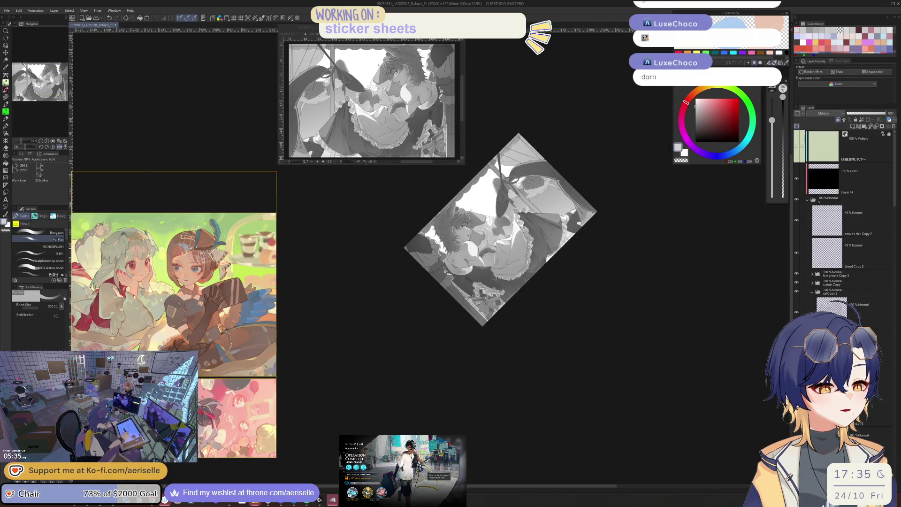
pyautogui.hotkey('ctrl', '+')
pyautogui.press('^')
pyautogui.press('^')
pyautogui.press('^')
pyautogui.press('[')
pyautogui.press('[')
pyautogui.hotkey('ctrl', '-')
pyautogui.hotkey('ctrl', '-')
pyautogui.hotkey('ctrl', '-')
pyautogui.press('h')
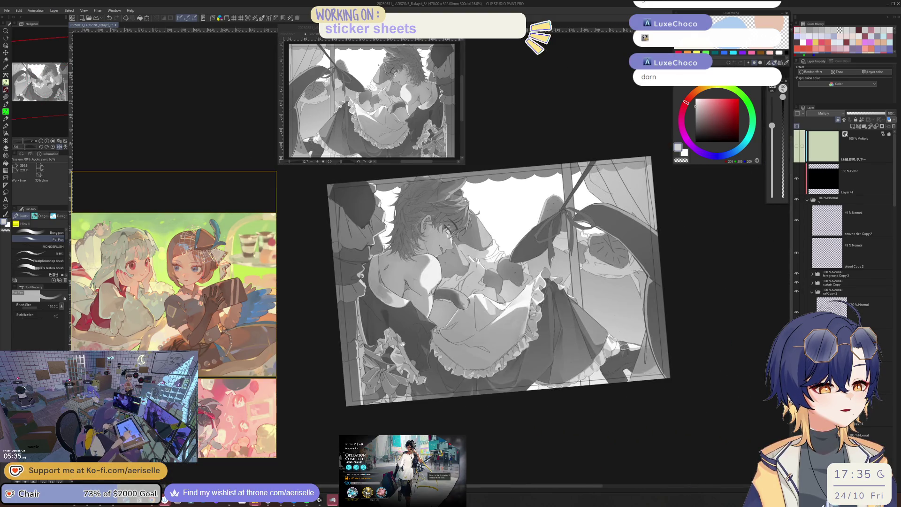
pyautogui.hotkey('ctrl', '+')
pyautogui.hotkey('ctrl', '+')
pyautogui.hotkey('ctrl', '+')
pyautogui.press('[')
pyautogui.press('[')
pyautogui.press('[')
pyautogui.hotkey('ctrl', '+')
pyautogui.hotkey('ctrl', '+')
# Step: Zoom in on the apron bow and paint a dark shadow stroke on it
pyautogui.press('[')
pyautogui.press('[')
pyautogui.press('[')
pyautogui.press('[')
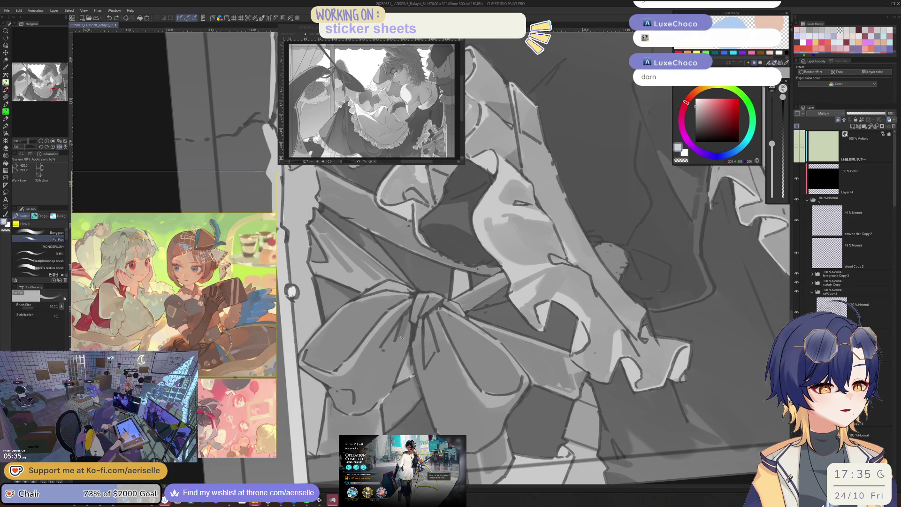
pyautogui.press('[')
pyautogui.press('h')
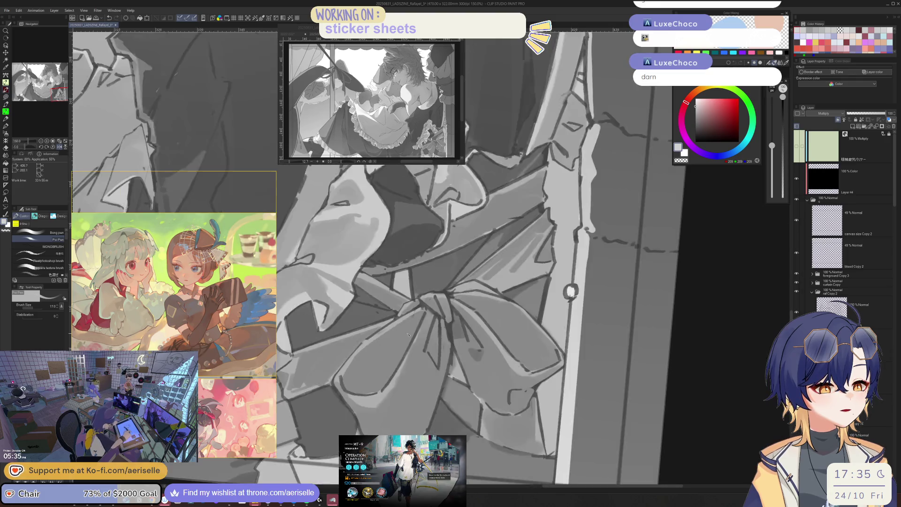
pyautogui.hotkey('ctrl', '-')
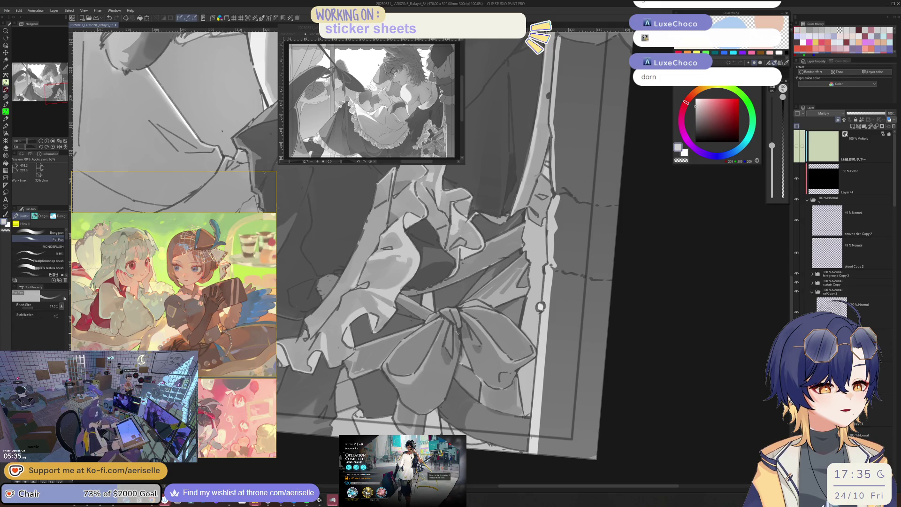
pyautogui.hotkey('ctrl', '+')
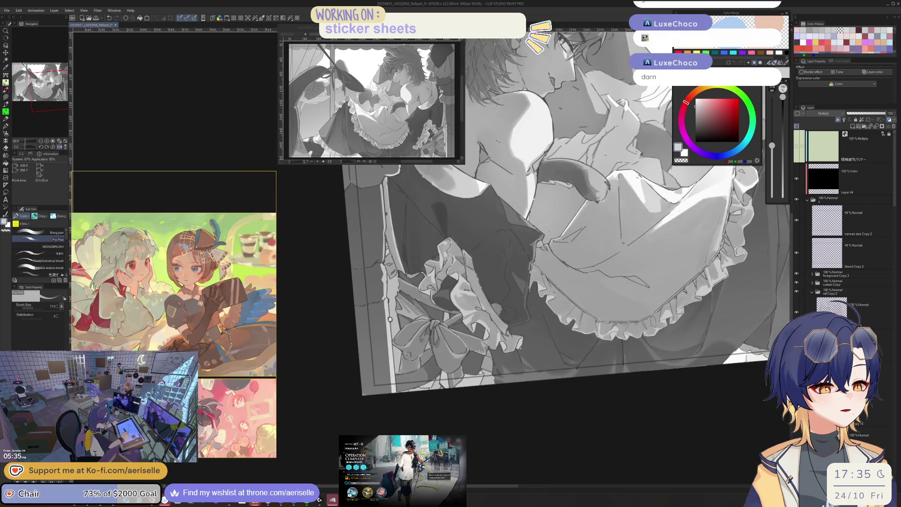
pyautogui.press('h')
pyautogui.press(']')
pyautogui.press(']')
pyautogui.press(']')
pyautogui.moveTo(416, 356)
pyautogui.mouseDown()
pyautogui.moveTo(410, 368)
pyautogui.moveTo(422, 373)
pyautogui.moveTo(408, 373)
pyautogui.moveTo(416, 376)
pyautogui.mouseUp()
# Step: Undo that stroke and repaint a small dark stroke on the bow with a size-80 brush
pyautogui.hotkey('ctrl', 'z')
pyautogui.press('[')
pyautogui.press('[')
pyautogui.press('[')
pyautogui.press('h')
pyautogui.hotkey('ctrl', '-')
pyautogui.hotkey('ctrl', '-')
pyautogui.hotkey('ctrl', '+')
pyautogui.hotkey('ctrl', '+')
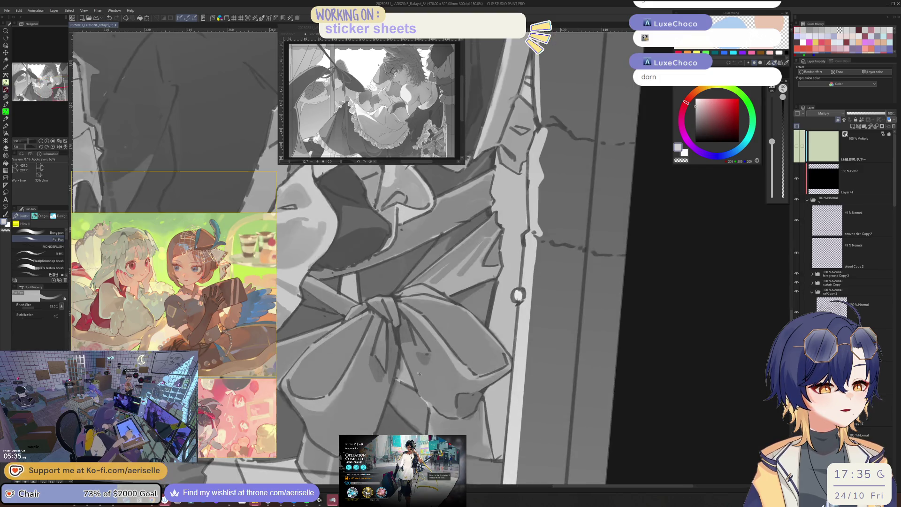
pyautogui.press(']')
pyautogui.press(']')
pyautogui.press(']')
pyautogui.press('h')
pyautogui.moveTo(455, 346); pyautogui.dragTo(450, 365)
# Step: Switch briefly to the Eraser and back to the pen, checking the bow at 50%
pyautogui.hotkey('ctrl', '-')
pyautogui.hotkey('ctrl', '-')
pyautogui.hotkey('ctrl', '-')
pyautogui.press('h')
pyautogui.press('[')
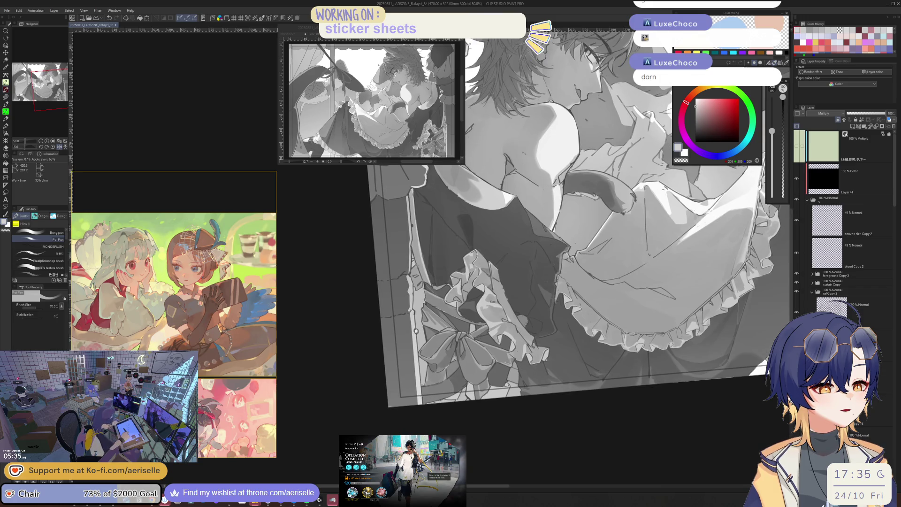
pyautogui.hotkey('ctrl', '+')
pyautogui.hotkey('ctrl', '+')
pyautogui.press('e')
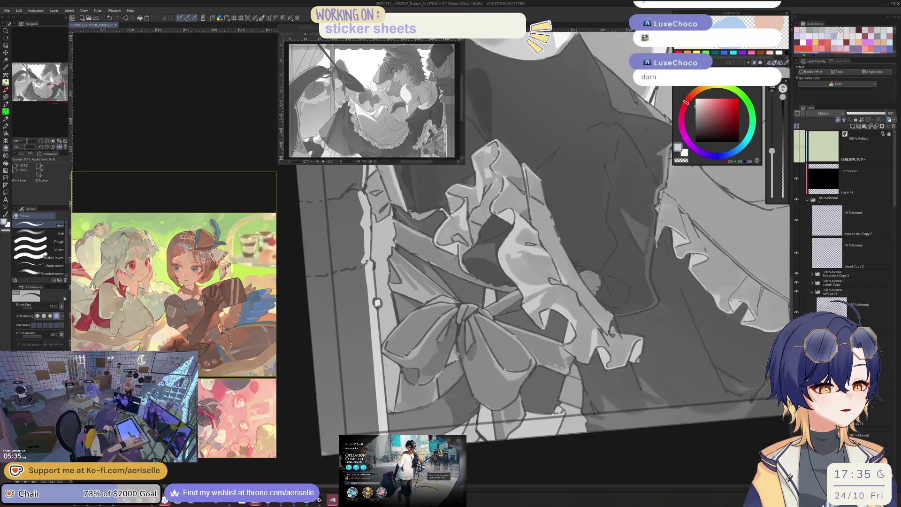
pyautogui.press('p')
pyautogui.hotkey('ctrl', '-')
pyautogui.hotkey('ctrl', '-')
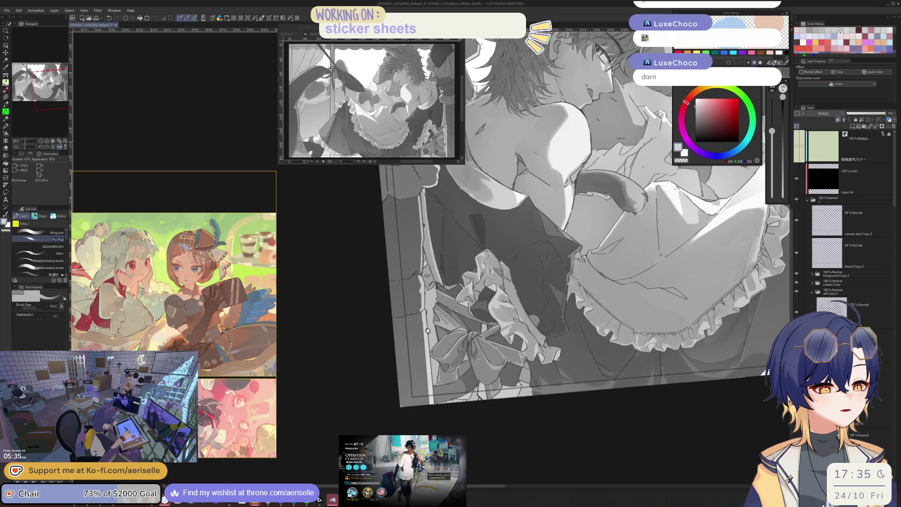
# Step: Shade the bow at 100% zoom with a size-15 brush and save the illustration
pyautogui.hotkey('ctrl', '+')
pyautogui.hotkey('ctrl', '+')
pyautogui.press('[')
pyautogui.press('[')
pyautogui.press('[')
pyautogui.press('[')
pyautogui.press('[')
pyautogui.press('[')
pyautogui.press(']')
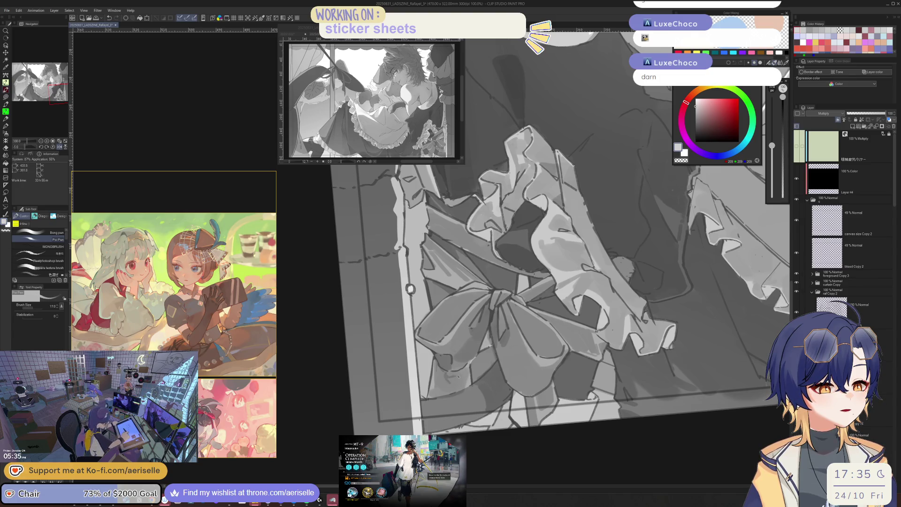
pyautogui.moveTo(458, 369); pyautogui.dragTo(439, 364)
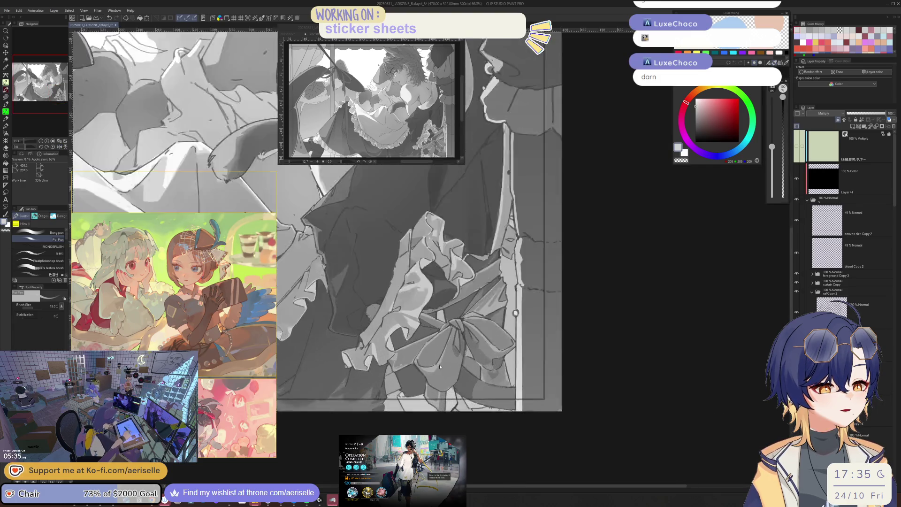
pyautogui.scroll(1, 439, 364)
pyautogui.press(']')
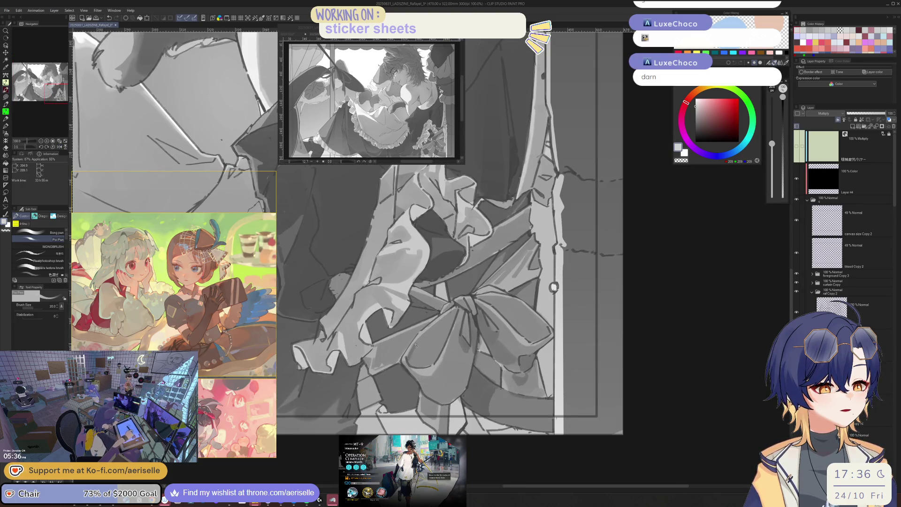
pyautogui.hotkey('ctrl', 's')
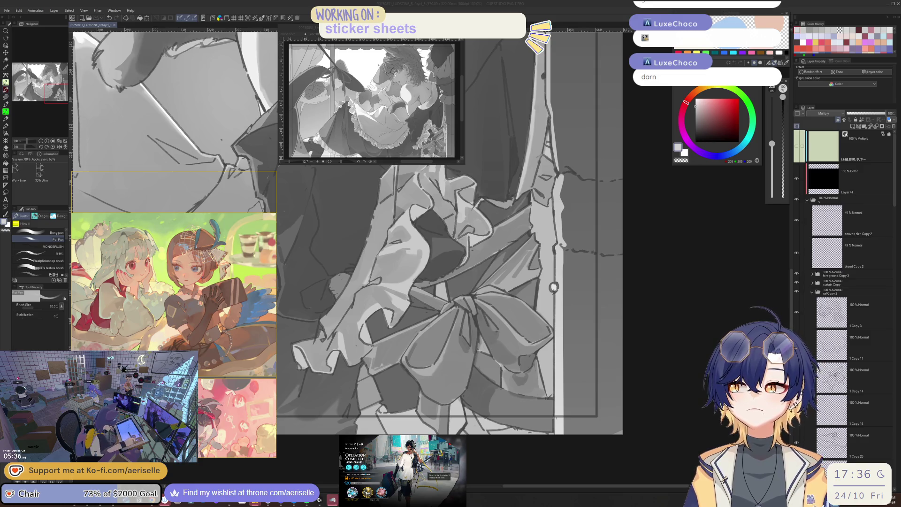
# Step: Switch to the Arknights window showing the MT-9 results
pyautogui.hotkey('alt', 'Tab')
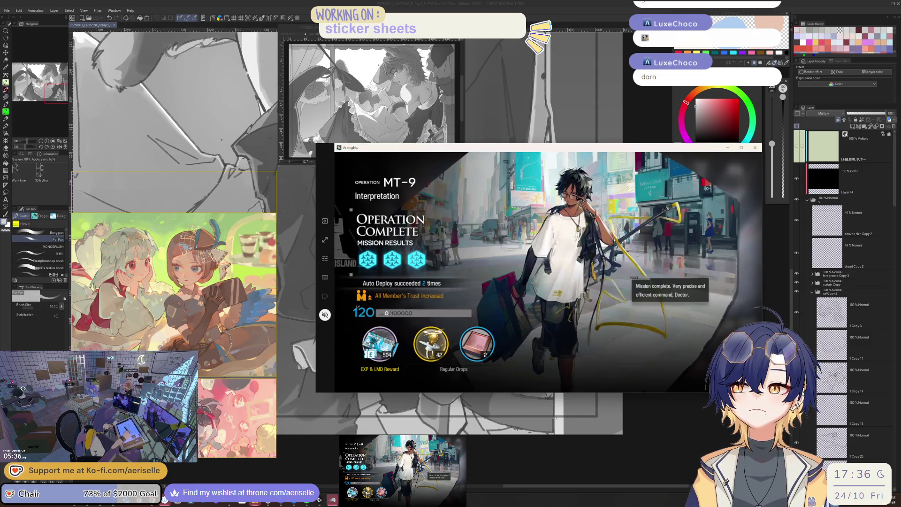
# Step: Dismiss the MT-9 results, choose Home from the navigation menu, then return to the Clip Studio canvas
pyautogui.click(591, 364)
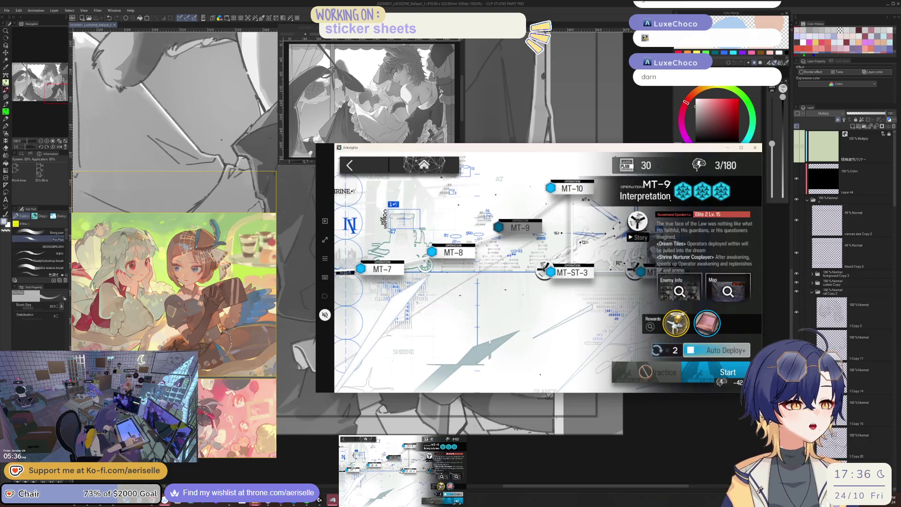
pyautogui.click(424, 165)
pyautogui.click(369, 236)
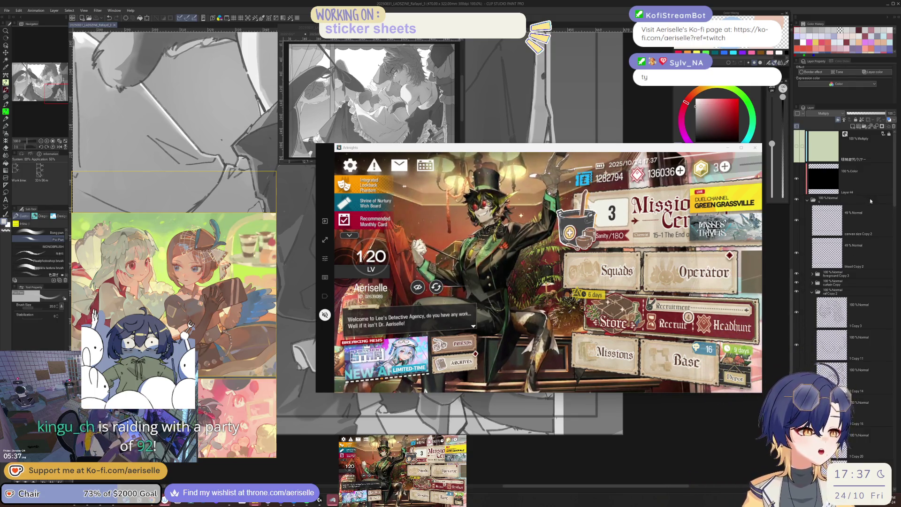
pyautogui.click(896, 189)
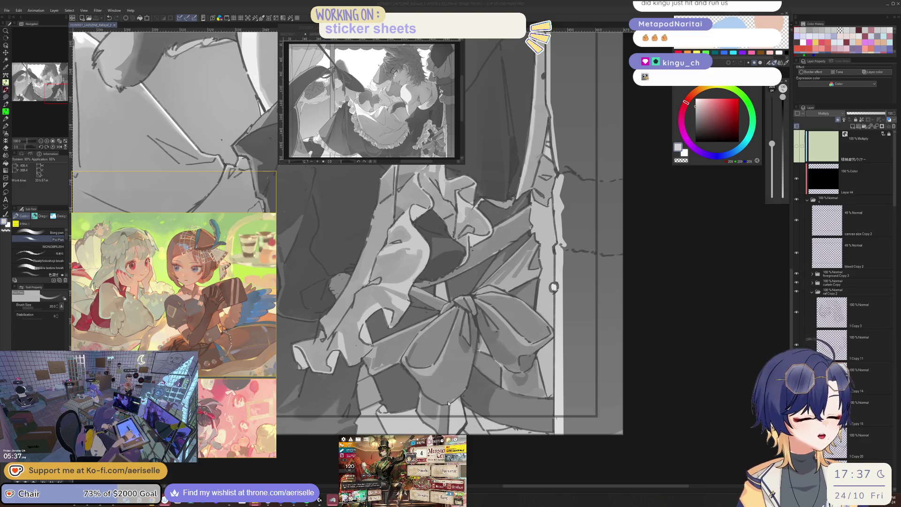
# Step: Rotate the view 20 degrees onto the bow and shade it with brush sizes 25, 12 and 30
pyautogui.press('-')
pyautogui.press(']')
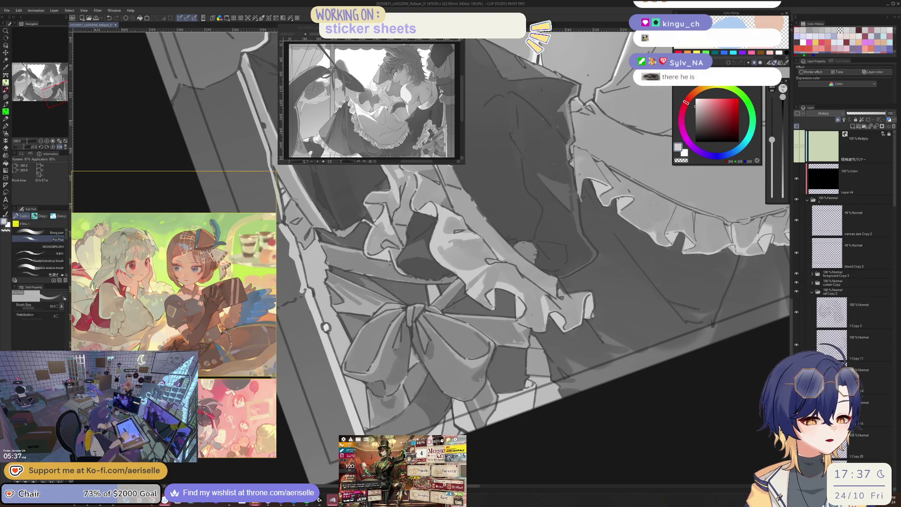
pyautogui.press('h')
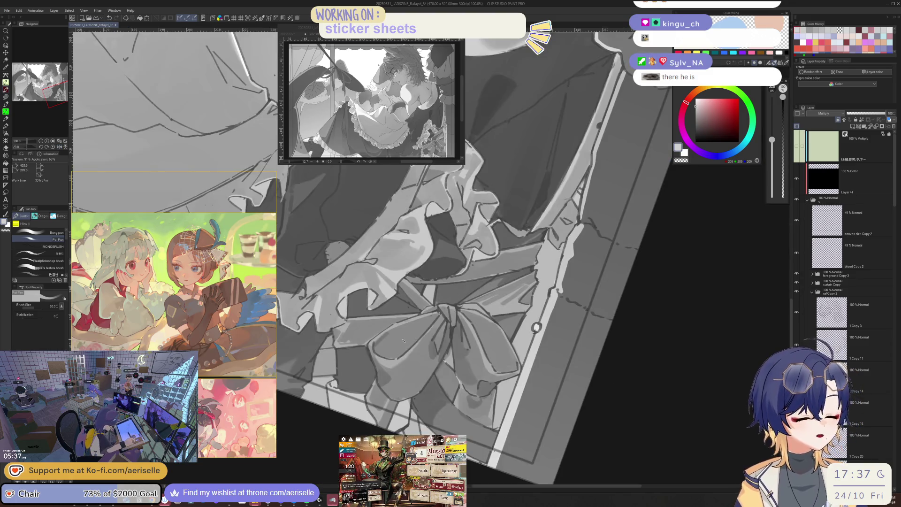
pyautogui.press('[')
pyautogui.press('[')
pyautogui.press('[')
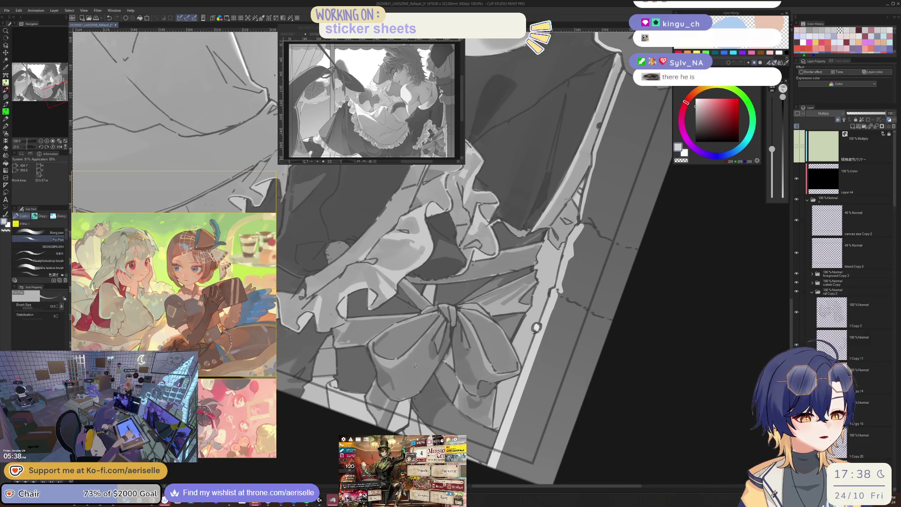
pyautogui.press('h')
pyautogui.press(']')
pyautogui.press(']')
pyautogui.press(']')
pyautogui.press('h')
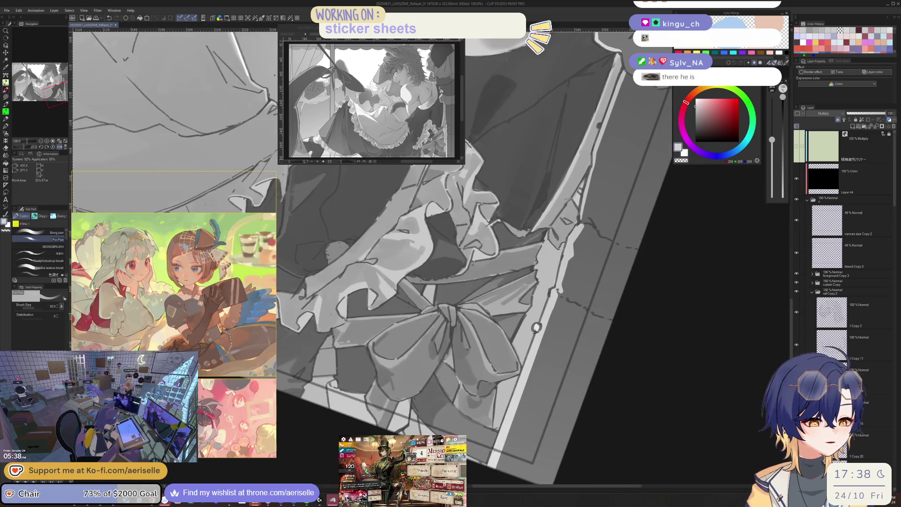
pyautogui.press('h')
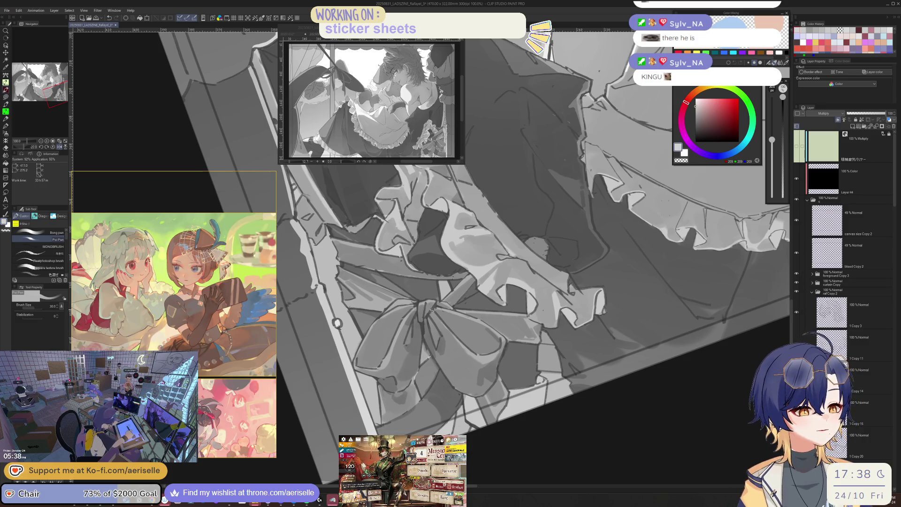
pyautogui.press('h')
# Step: At 66.7% zoom, shade broadly with brush sizes 100 and 20, mirroring to check
pyautogui.hotkey('ctrl', '-')
pyautogui.hotkey('ctrl', '@')
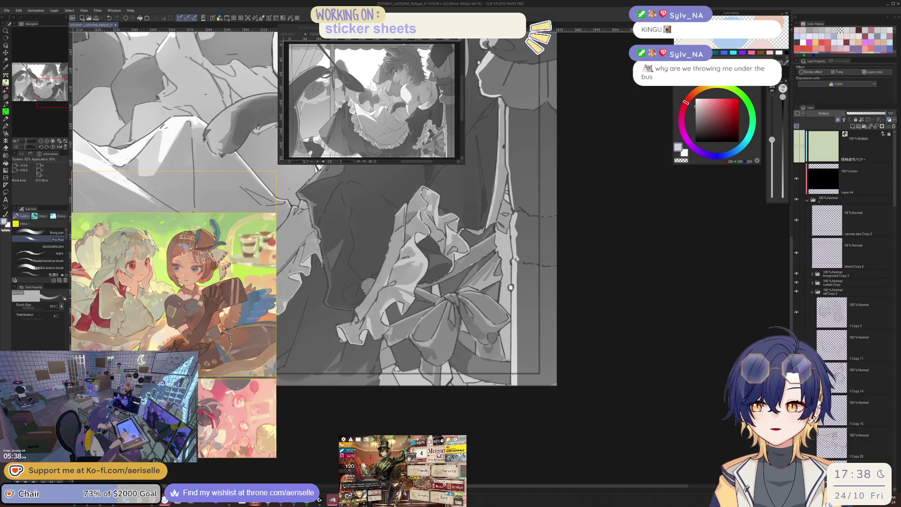
pyautogui.press('h')
pyautogui.press(']')
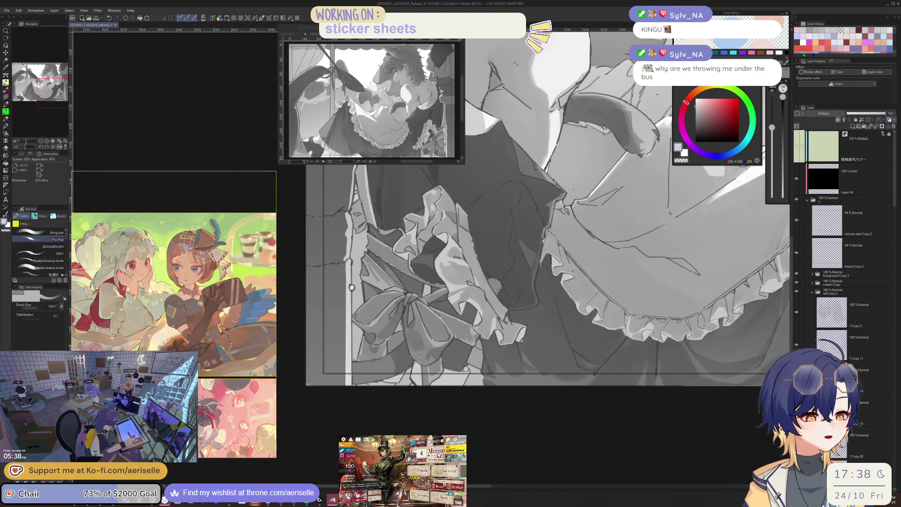
pyautogui.press('h')
pyautogui.press('[')
pyautogui.press('[')
pyautogui.press('[')
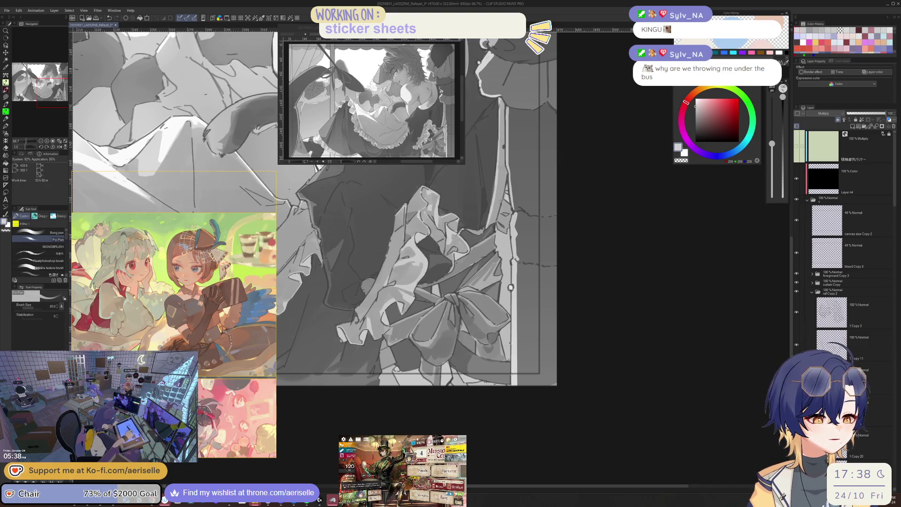
pyautogui.press(']')
pyautogui.press(']')
pyautogui.press(']')
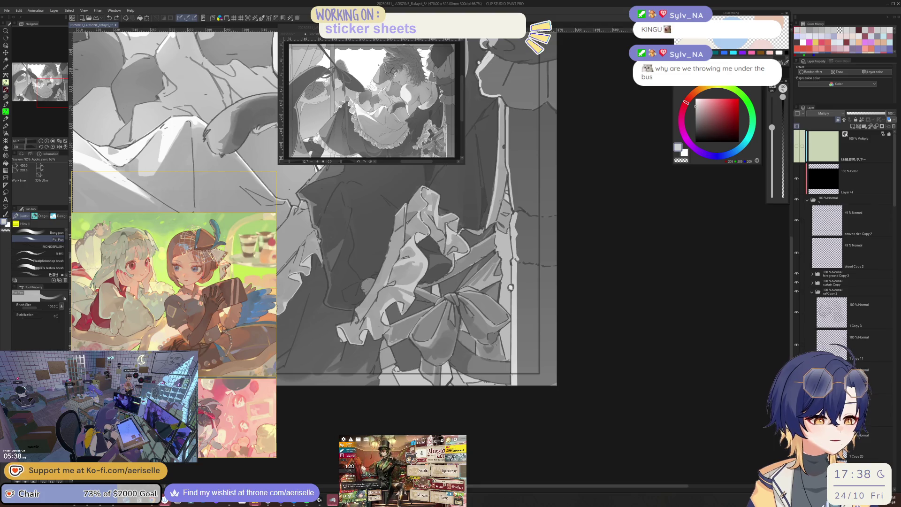
pyautogui.press('[')
pyautogui.press('[')
pyautogui.scroll(-2, 471, 383)
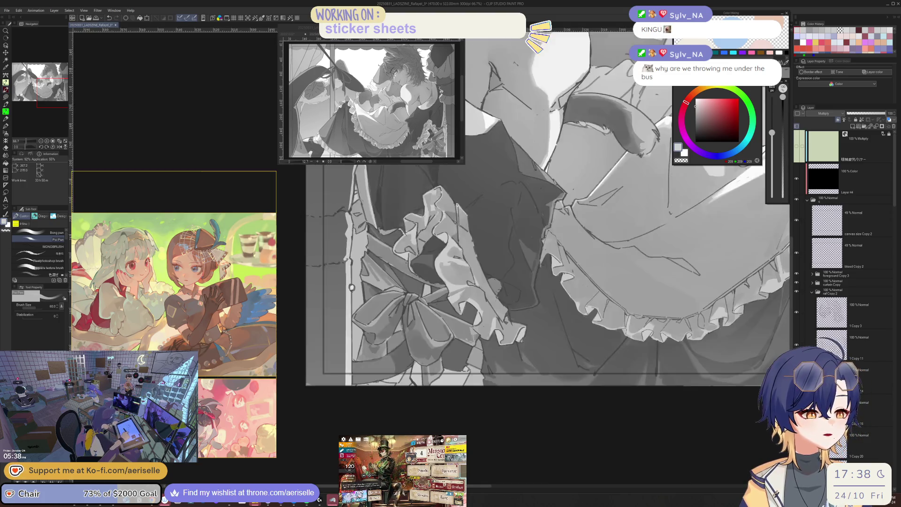
pyautogui.press('h')
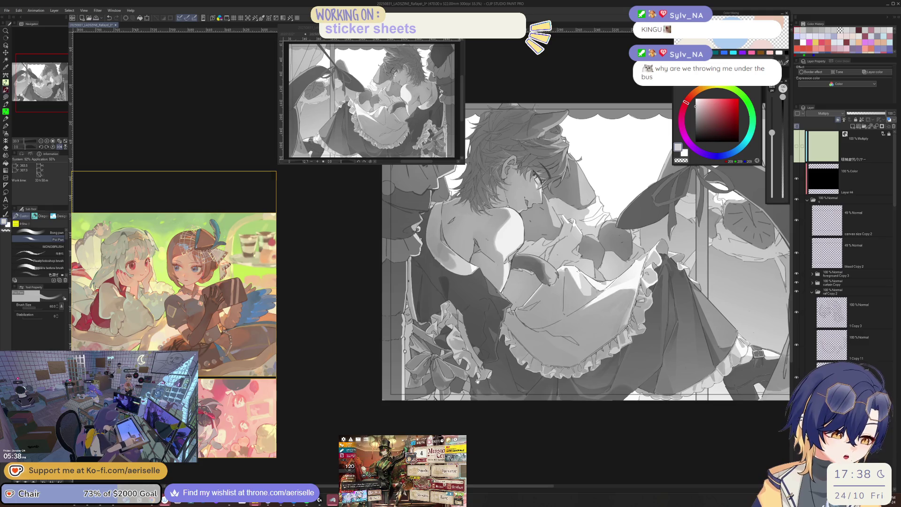
pyautogui.scroll(4, 471, 383)
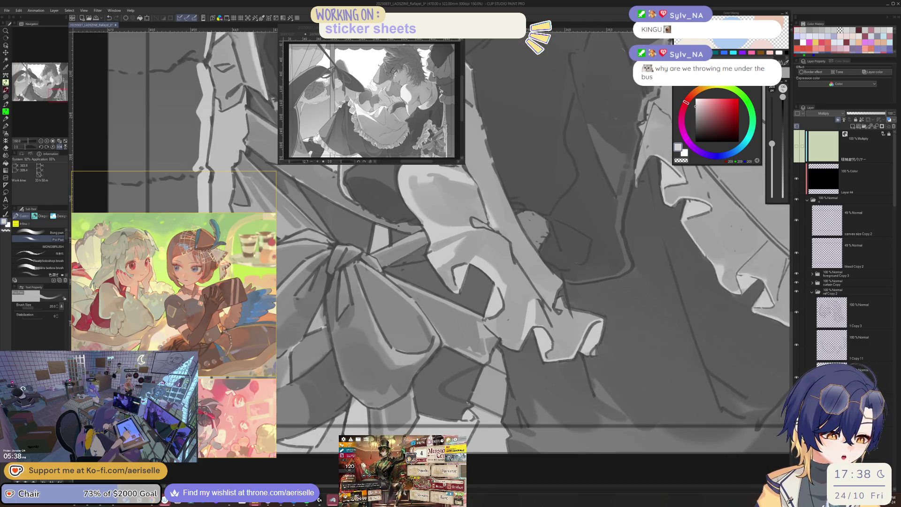
# Step: Shade the bow and skirt ruffles with brush sizes 120, 25 and 15, checking zoomed-out views
pyautogui.press(']')
pyautogui.press(']')
pyautogui.press(']')
pyautogui.press('h')
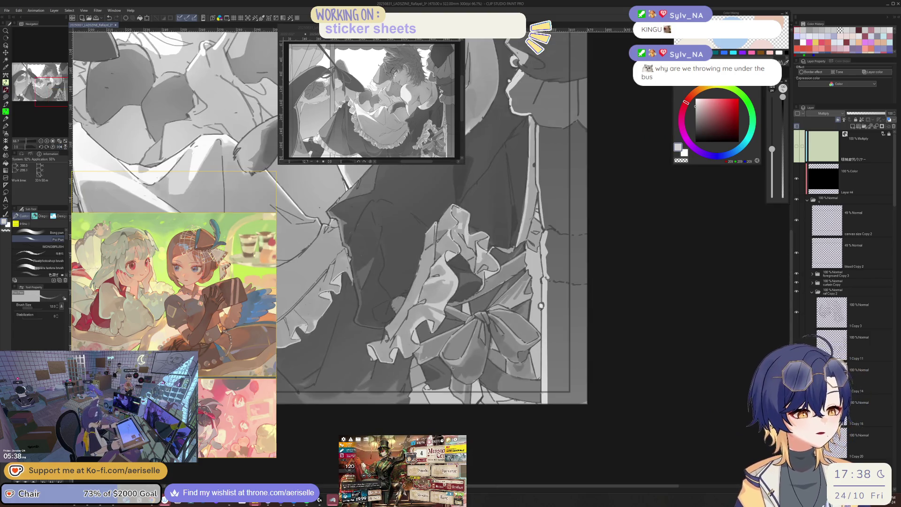
pyautogui.press('[')
pyautogui.press('[')
pyautogui.press('[')
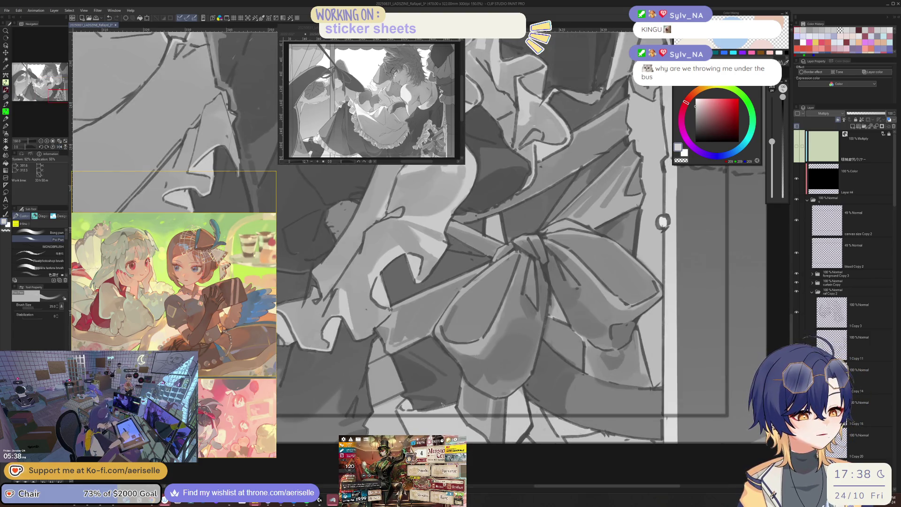
pyautogui.press('h')
pyautogui.hotkey('ctrl', '-')
pyautogui.hotkey('ctrl', '-')
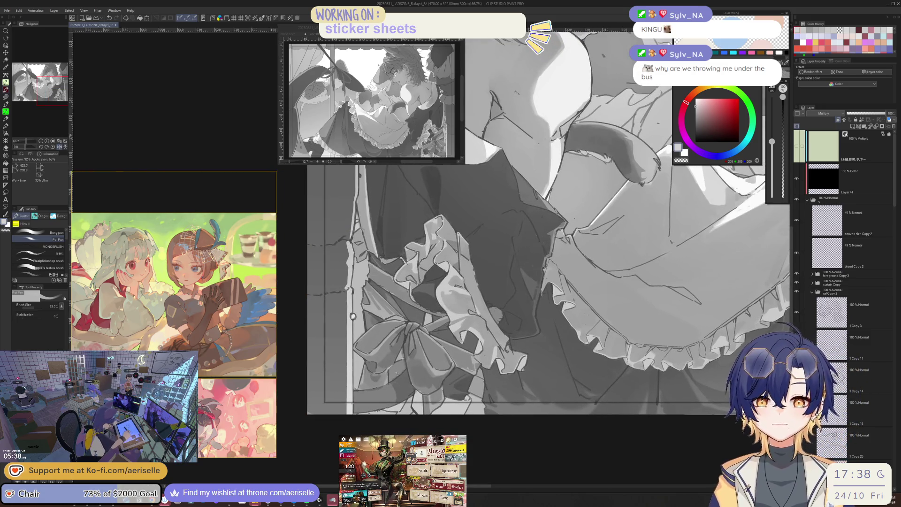
pyautogui.hotkey('ctrl', '+')
pyautogui.hotkey('ctrl', '+')
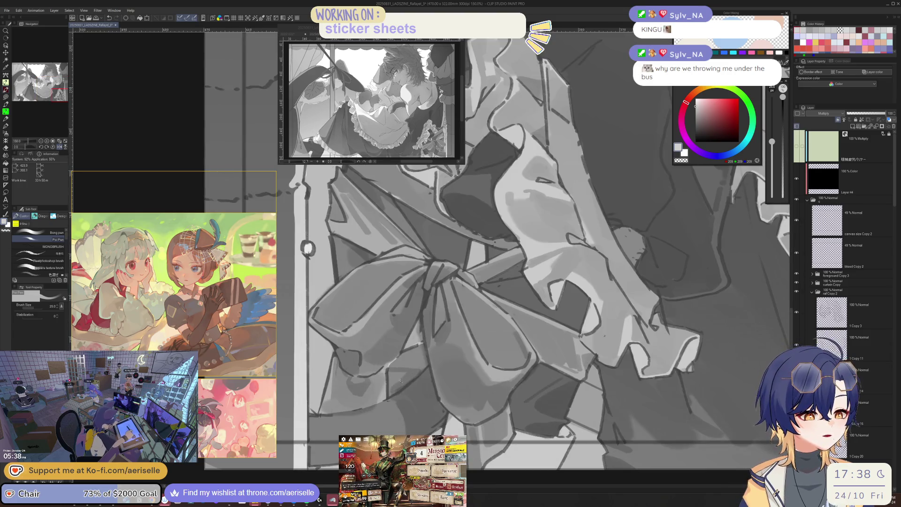
pyautogui.press('[')
pyautogui.press('[')
pyautogui.press('[')
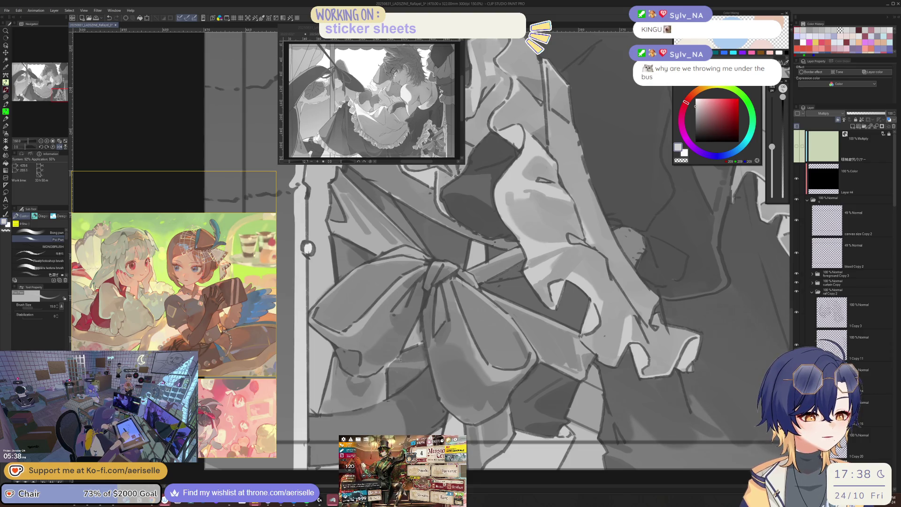
pyautogui.hotkey('ctrl', '-')
pyautogui.hotkey('ctrl', '+')
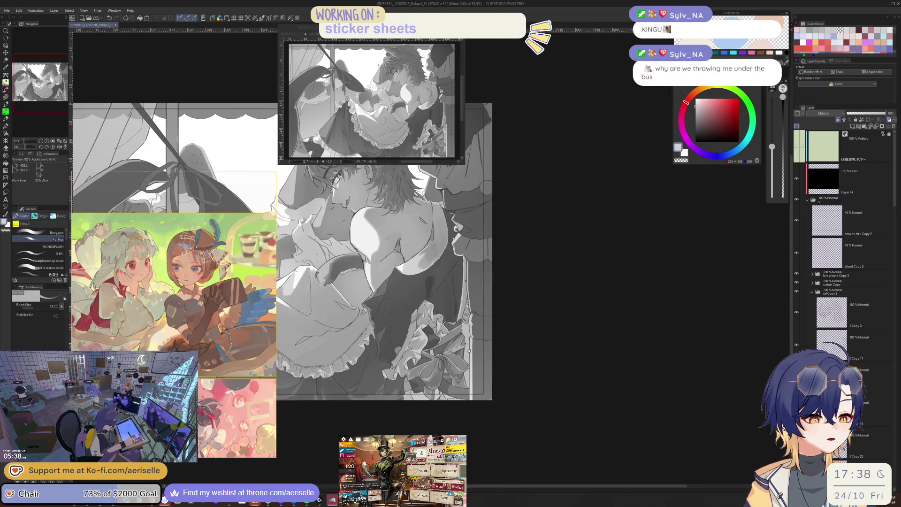
pyautogui.hotkey('ctrl', '+')
pyautogui.hotkey('ctrl', '+')
pyautogui.hotkey('ctrl', '+')
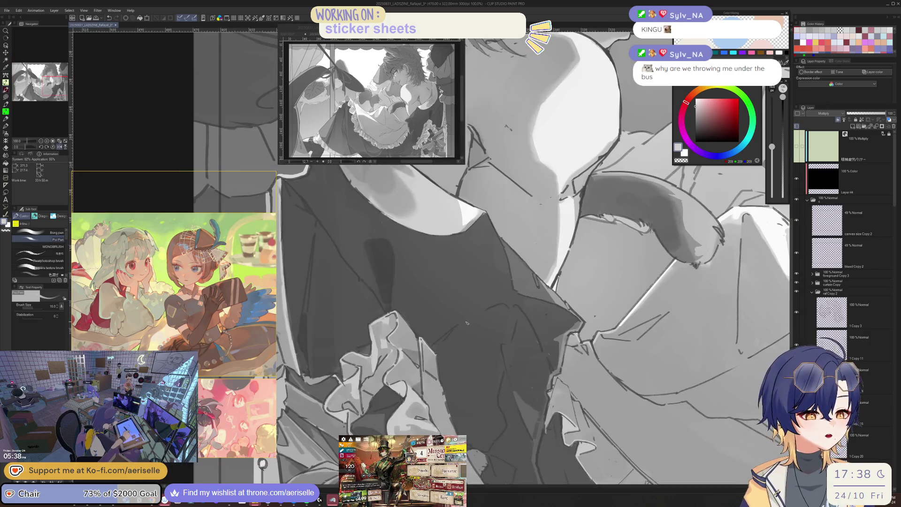
# Step: Zoom in on the bodice and lasso a patch of the dark vest above the ruffles
pyautogui.press('h')
pyautogui.hotkey('ctrl', '-')
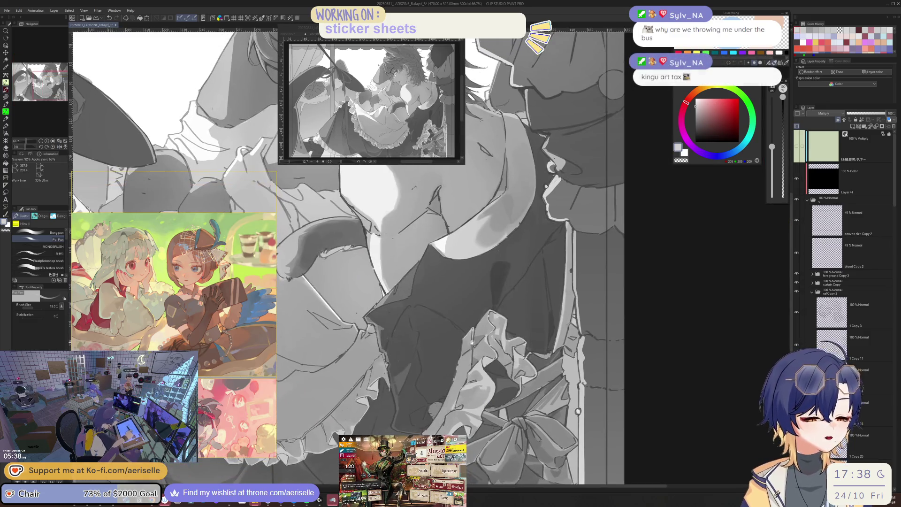
pyautogui.hotkey('ctrl', '-')
pyautogui.press('h')
pyautogui.hotkey('ctrl', '-')
pyautogui.hotkey('ctrl', '+')
pyautogui.hotkey('ctrl', 'alt', '0')
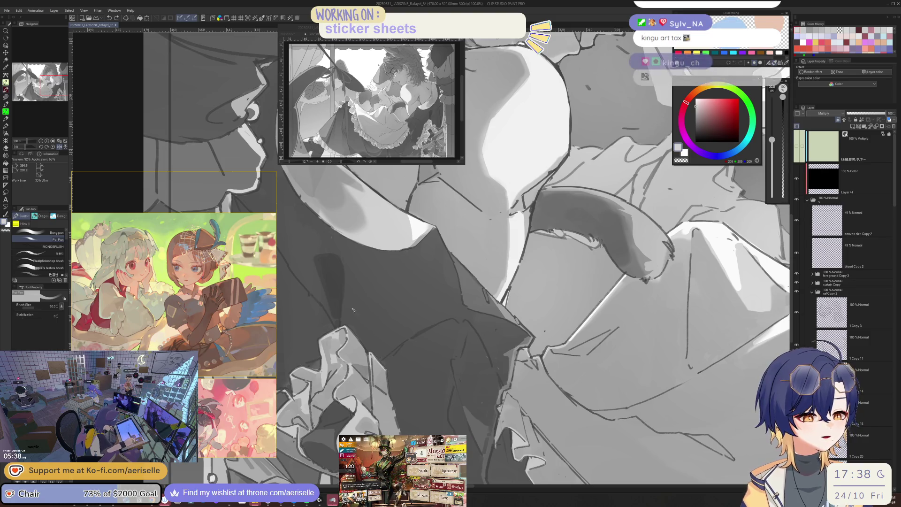
pyautogui.press('m')
pyautogui.moveTo(350, 322)
pyautogui.mouseDown()
pyautogui.moveTo(359, 287)
pyautogui.moveTo(406, 287)
pyautogui.moveTo(421, 325)
pyautogui.moveTo(382, 359)
pyautogui.moveTo(370, 350)
pyautogui.mouseUp()
# Step: Fill the lassoed vest patch with a gradient, then deselect it
pyautogui.press('h')
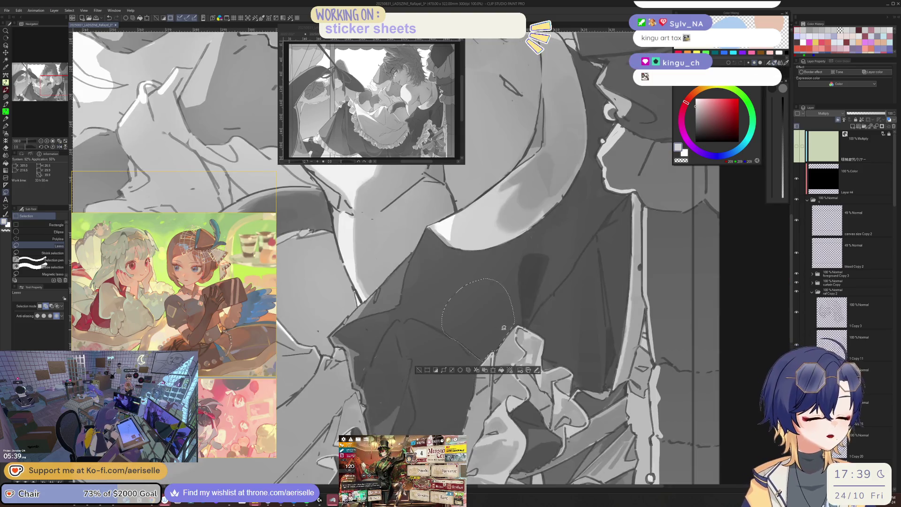
pyautogui.press('g')
pyautogui.moveTo(481, 258)
pyautogui.mouseDown()
pyautogui.moveTo(510, 389)
pyautogui.moveTo(443, 387)
pyautogui.mouseUp()
pyautogui.hotkey('ctrl', 'd')
pyautogui.press('h')
pyautogui.hotkey('ctrl', '-')
pyautogui.hotkey('ctrl', '-')
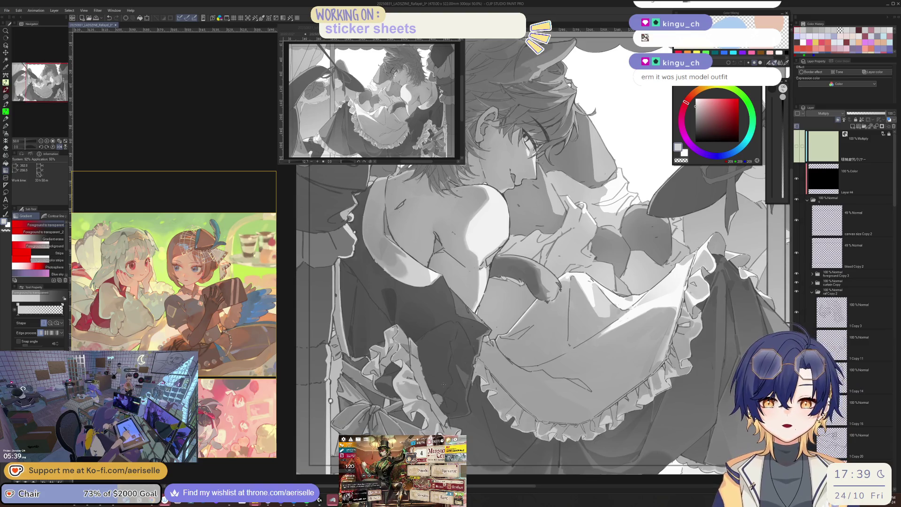
pyautogui.hotkey('ctrl', '+')
pyautogui.hotkey('ctrl', '+')
# Step: Lasso a smaller vest area with a size-10 brush set and bring up the Gradient tool
pyautogui.press('p')
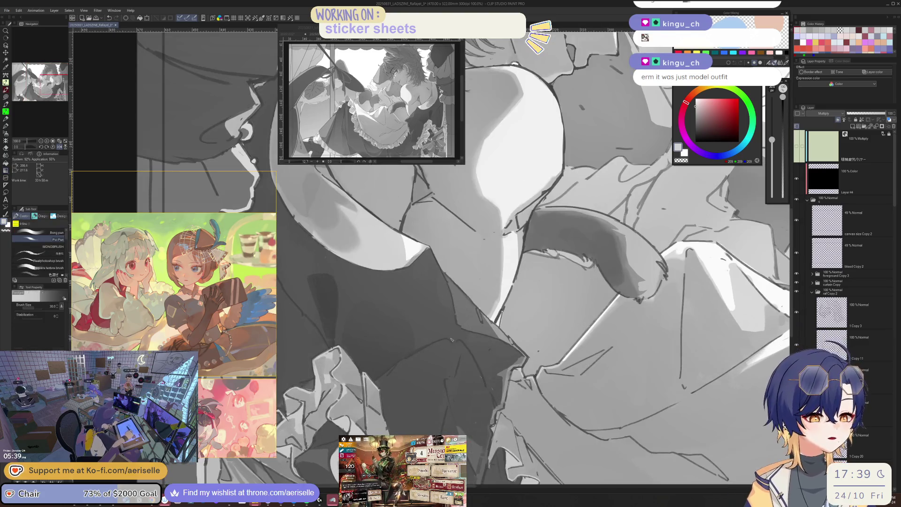
pyautogui.press('h')
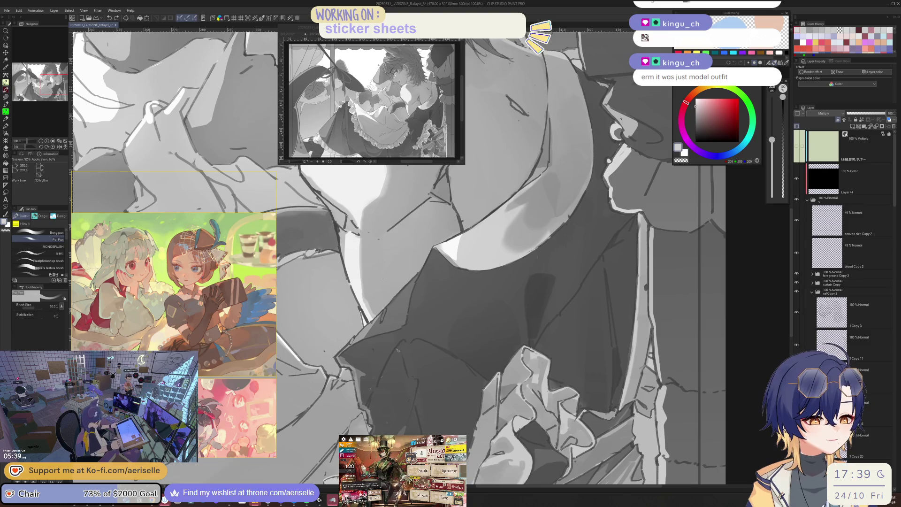
pyautogui.press('[')
pyautogui.press('[')
pyautogui.press('[')
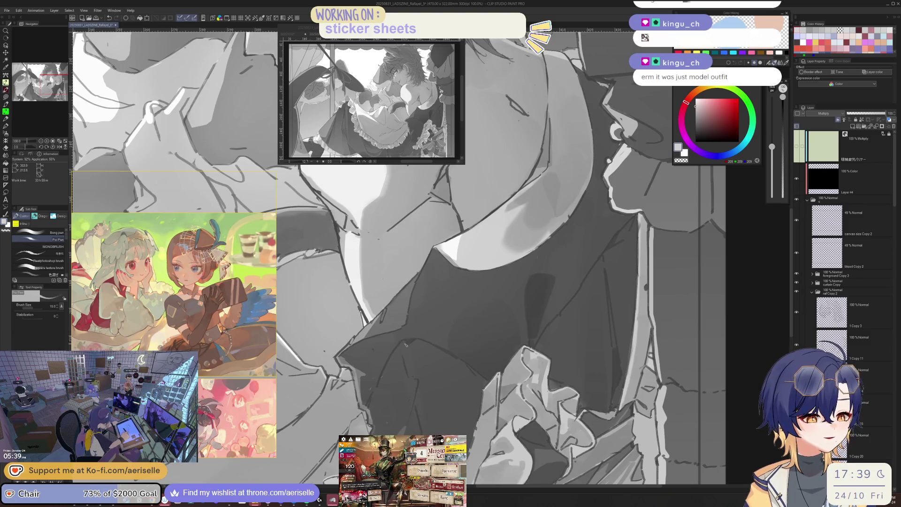
pyautogui.press('m')
pyautogui.moveTo(407, 340)
pyautogui.mouseDown()
pyautogui.moveTo(403, 357)
pyautogui.moveTo(411, 345)
pyautogui.mouseUp()
pyautogui.press('g')
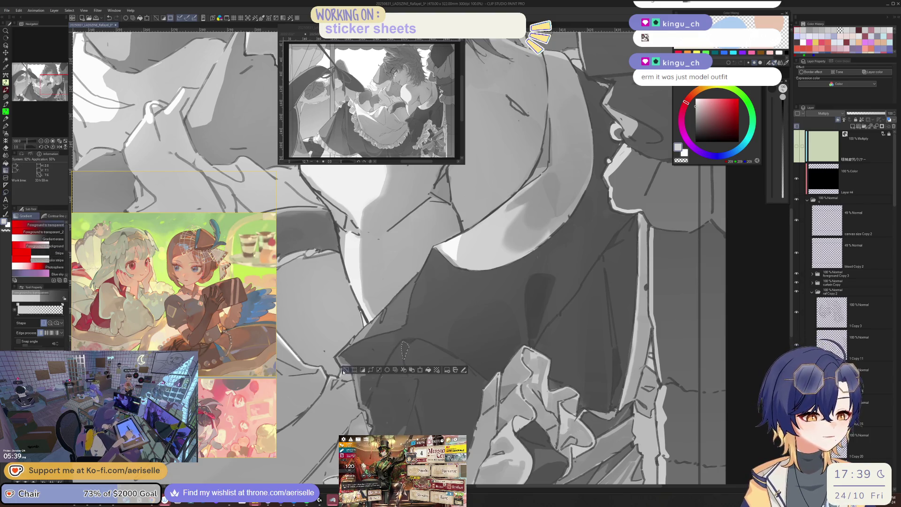
pyautogui.press('h')
pyautogui.moveTo(466, 366); pyautogui.dragTo(451, 359)
# Step: Return to the pen, then lasso another small patch of the vest
pyautogui.press('p')
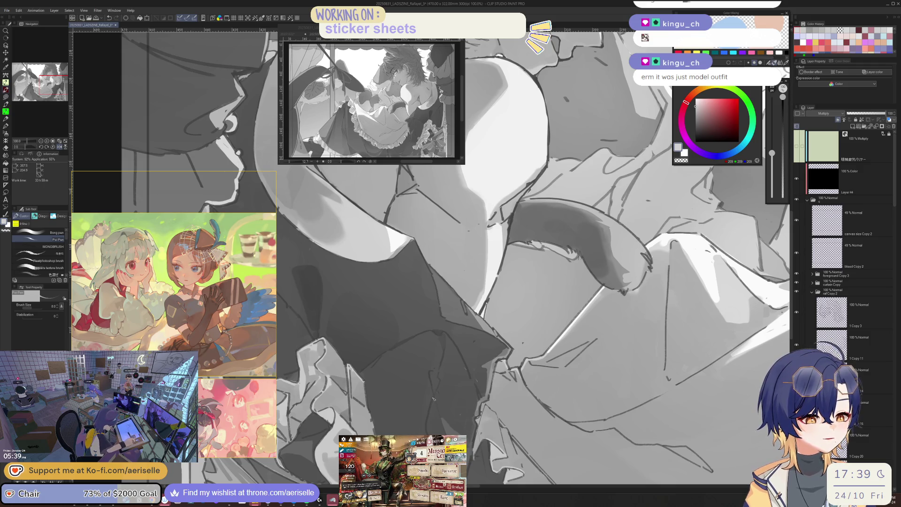
pyautogui.press('h')
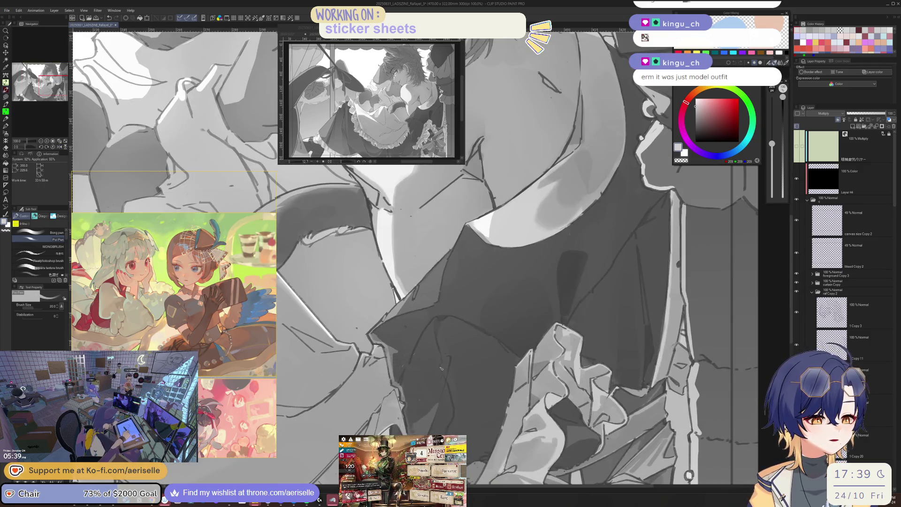
pyautogui.press('m')
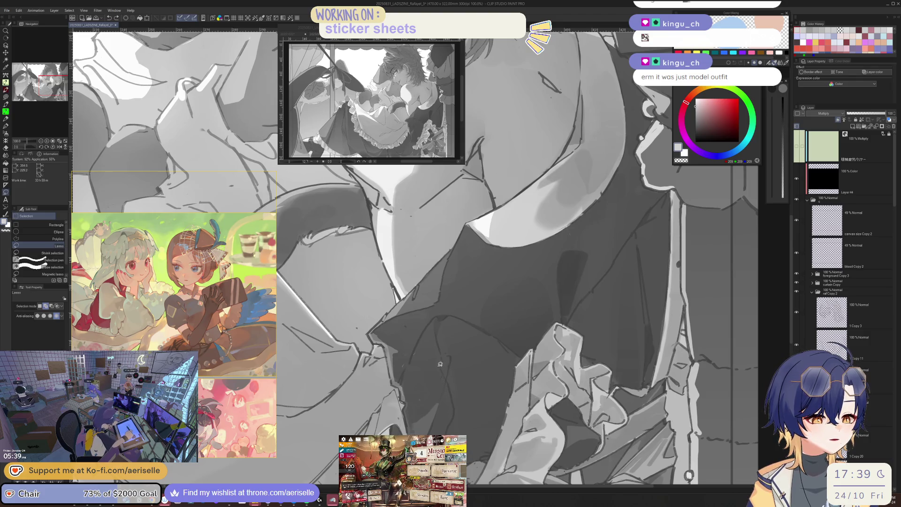
pyautogui.moveTo(442, 363); pyautogui.dragTo(452, 358)
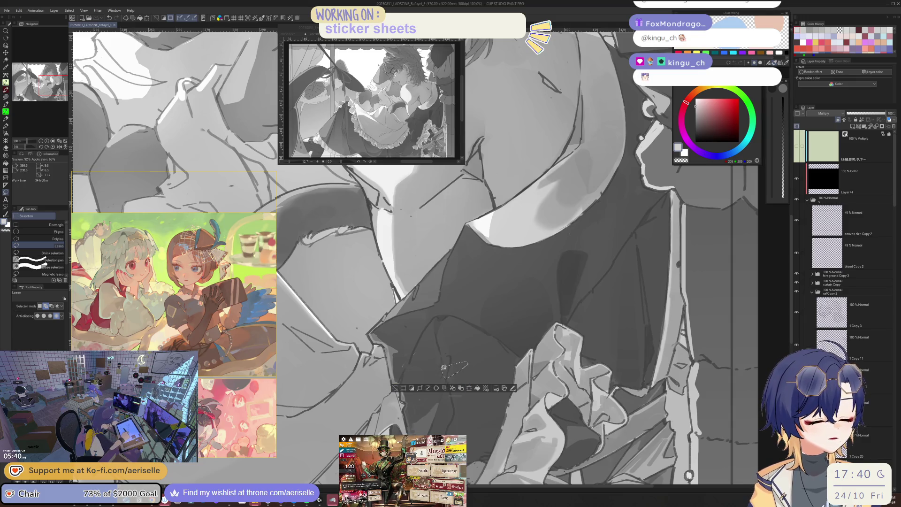
pyautogui.press('g')
# Step: Clear the selection, undo the last change and zoom in to 150% on the vest
pyautogui.hotkey('ctrl', '-')
pyautogui.hotkey('ctrl', 'd')
pyautogui.hotkey('ctrl', '-')
pyautogui.hotkey('ctrl', 'z')
pyautogui.hotkey('ctrl', '+')
pyautogui.hotkey('ctrl', 'd')
pyautogui.hotkey('ctrl', '+')
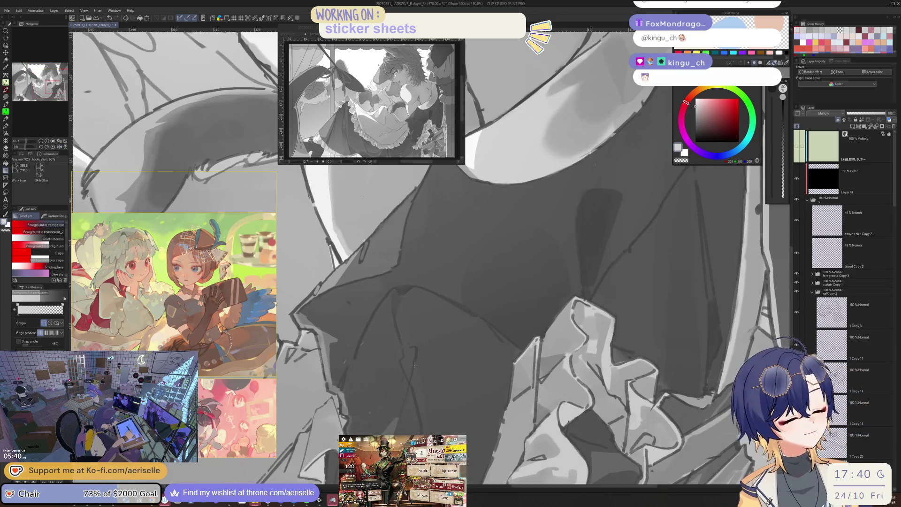
# Step: Pick a slightly darker grey and move to Layer 72 for the vest shading
pyautogui.keyDown('ctrl'); pyautogui.keyDown('shift'); pyautogui.click(418, 351); pyautogui.keyUp('shift'); pyautogui.keyUp('ctrl')
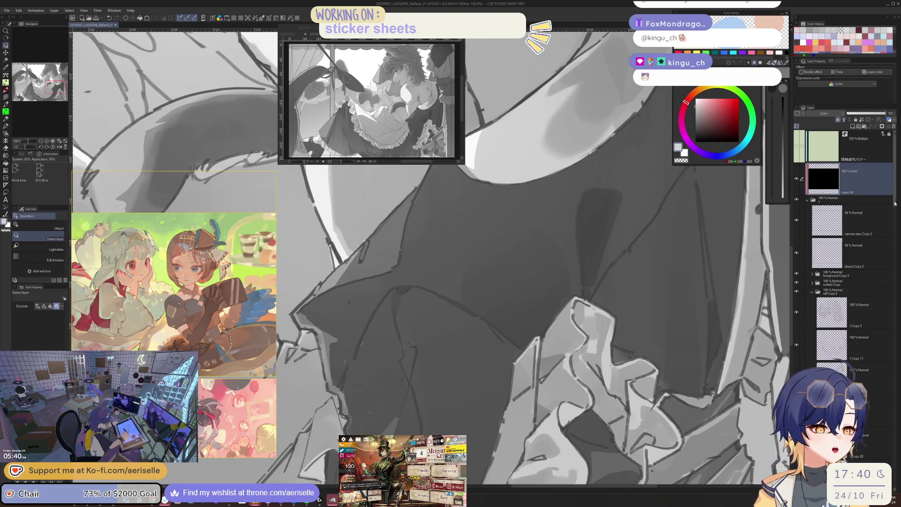
pyautogui.scroll(-5, 883, 270)
pyautogui.click(839, 292)
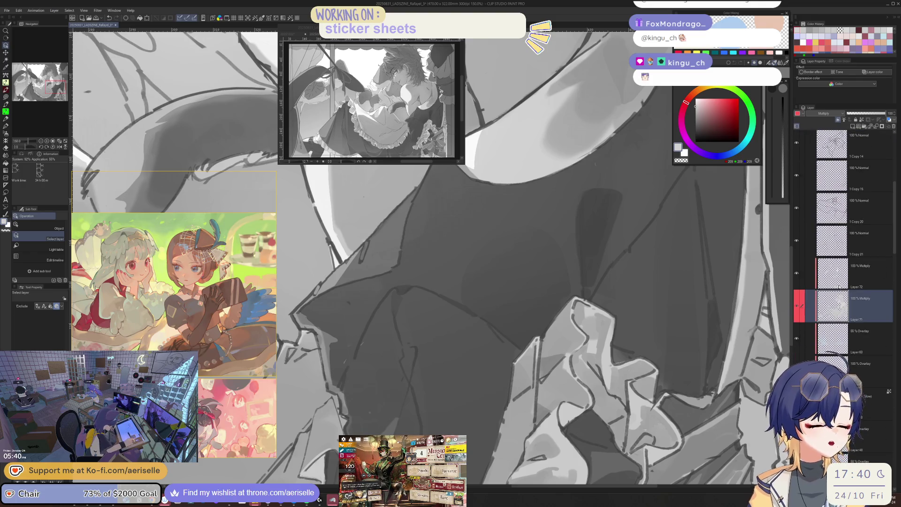
pyautogui.press('p')
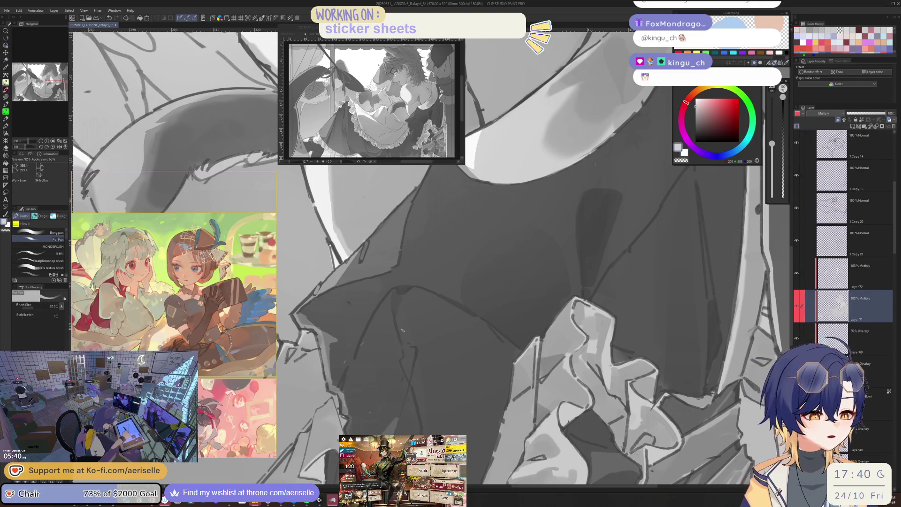
pyautogui.keyDown('alt'); pyautogui.click(395, 304); pyautogui.keyUp('alt')
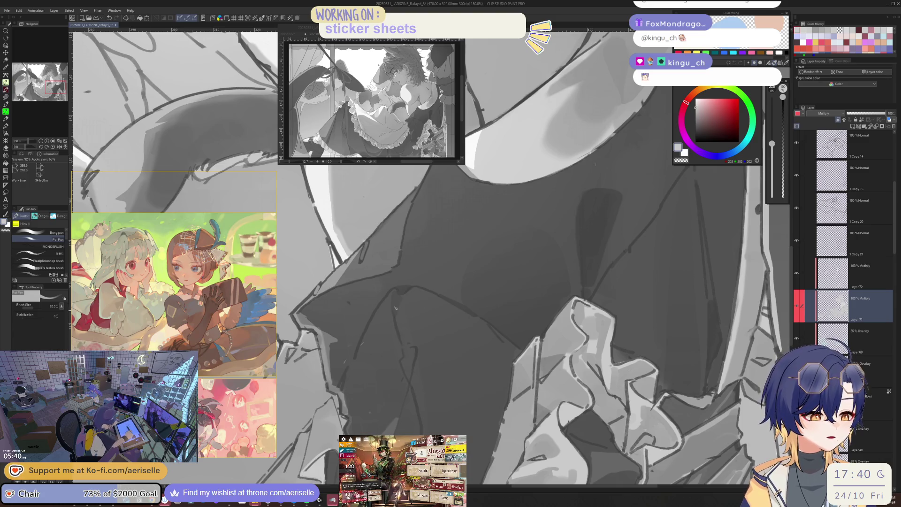
pyautogui.scroll(-1, 396, 303)
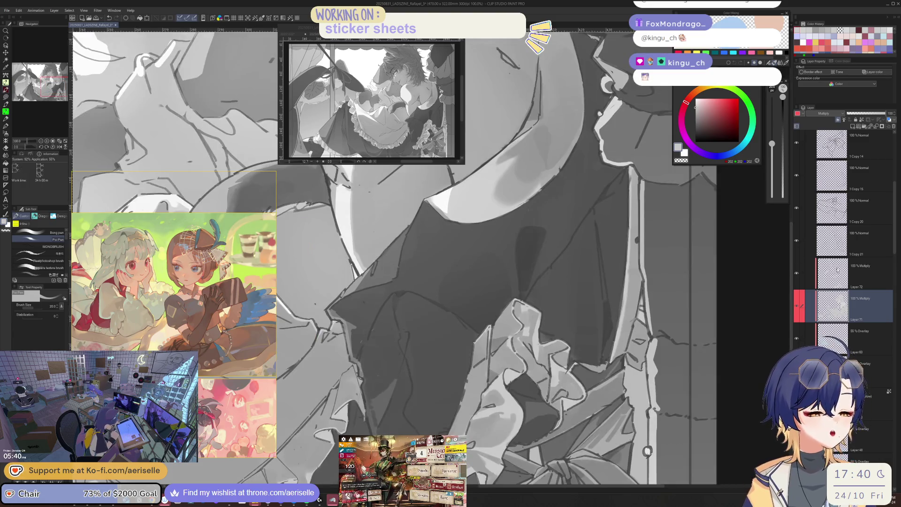
pyautogui.hotkey('alt', ']')
# Step: Paint the vest shading with brush sizes between 40 and 20, flipping and rotating to check
pyautogui.press(']')
pyautogui.press(']')
pyautogui.press(']')
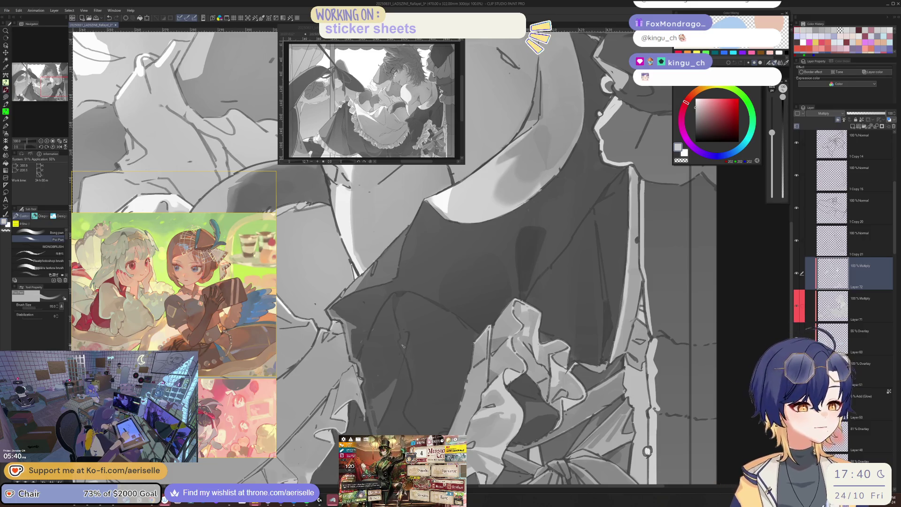
pyautogui.press('[')
pyautogui.press('[')
pyautogui.press('[')
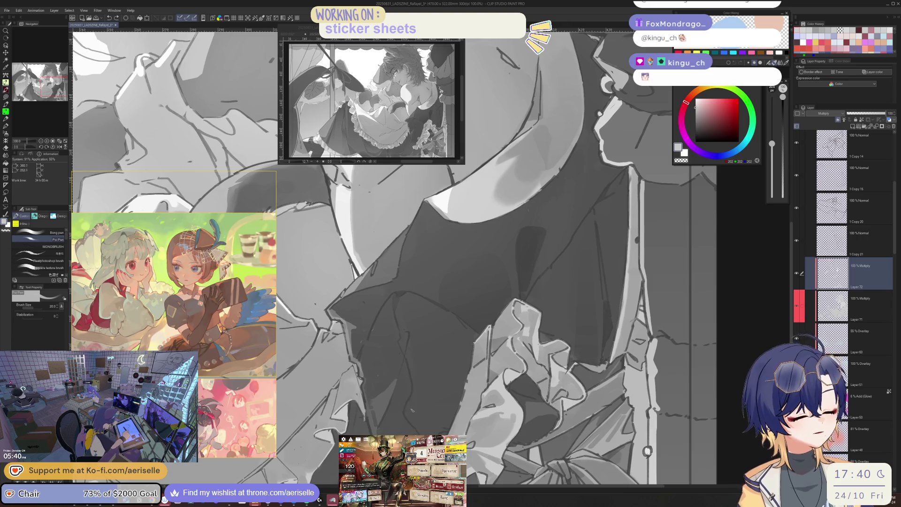
pyautogui.press('h')
pyautogui.press('-')
pyautogui.press('[')
pyautogui.press(']')
pyautogui.press(']')
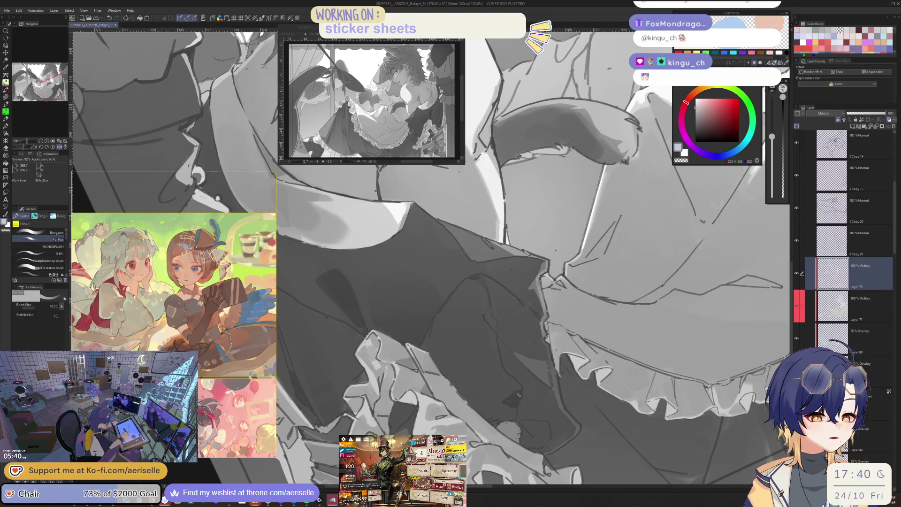
# Step: Pick a slightly lighter grey and paint dark shading strokes on the skirt with a smaller brush
pyautogui.press('h')
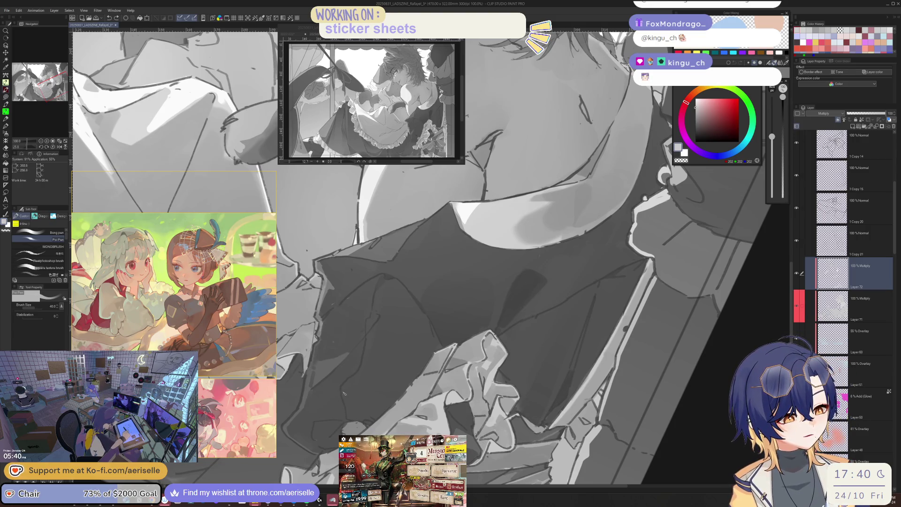
pyautogui.press('h')
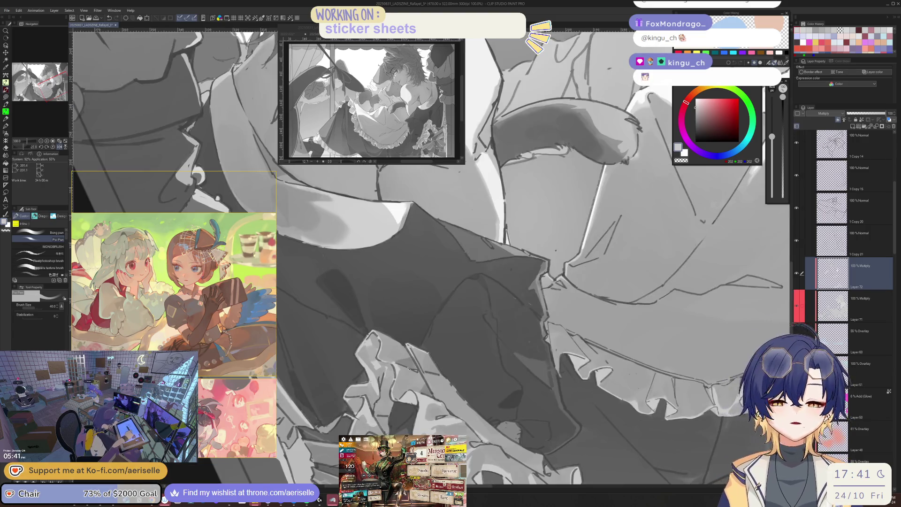
pyautogui.moveTo(346, 393); pyautogui.dragTo(408, 370)
pyautogui.press('[')
pyautogui.press('[')
pyautogui.press('[')
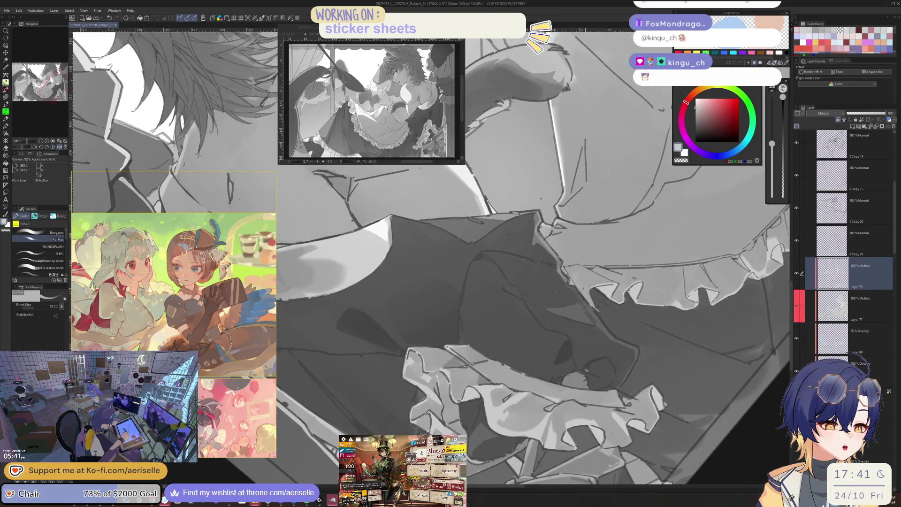
pyautogui.scroll(-1, 584, 365)
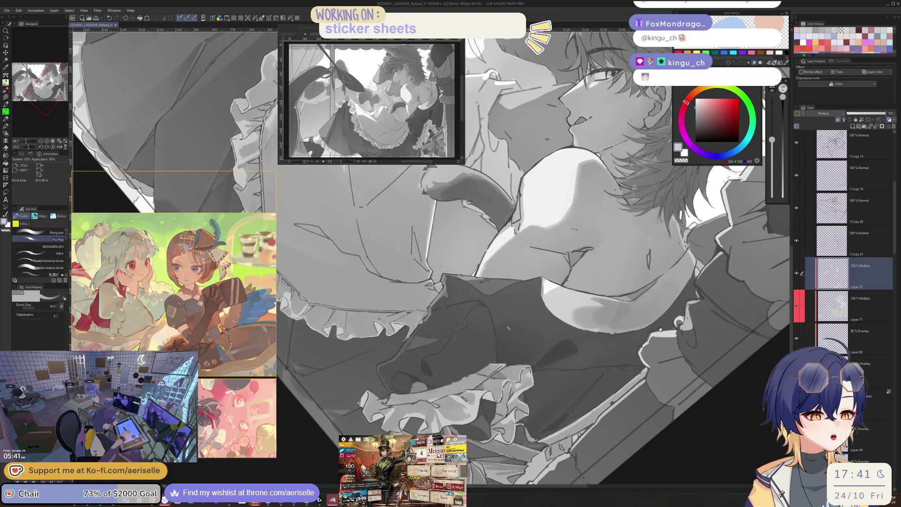
pyautogui.keyDown('alt'); pyautogui.click(508, 327); pyautogui.keyUp('alt')
pyautogui.scroll(2, 508, 328)
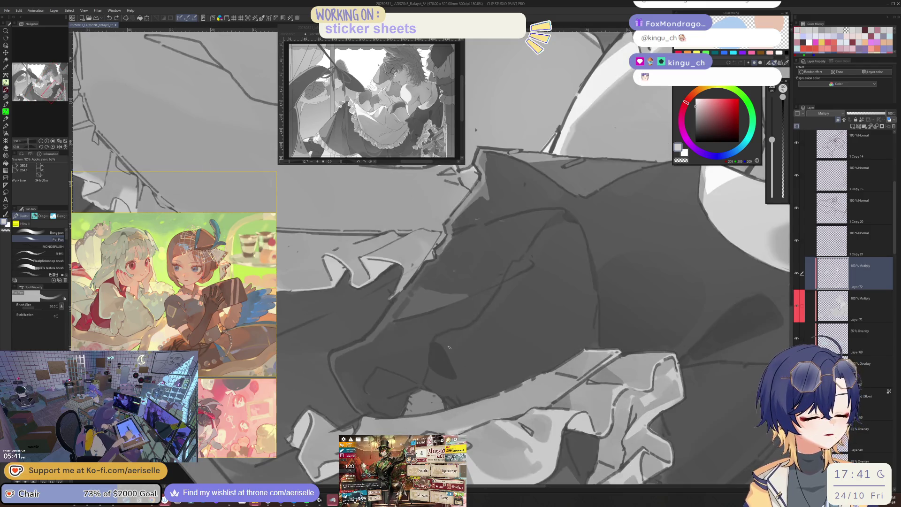
pyautogui.moveTo(411, 392)
pyautogui.mouseDown()
pyautogui.moveTo(398, 381)
pyautogui.moveTo(458, 373)
pyautogui.mouseUp()
# Step: Rotate the view to the skirt frills and add darker shading strokes to the skirt fold
pyautogui.press(']')
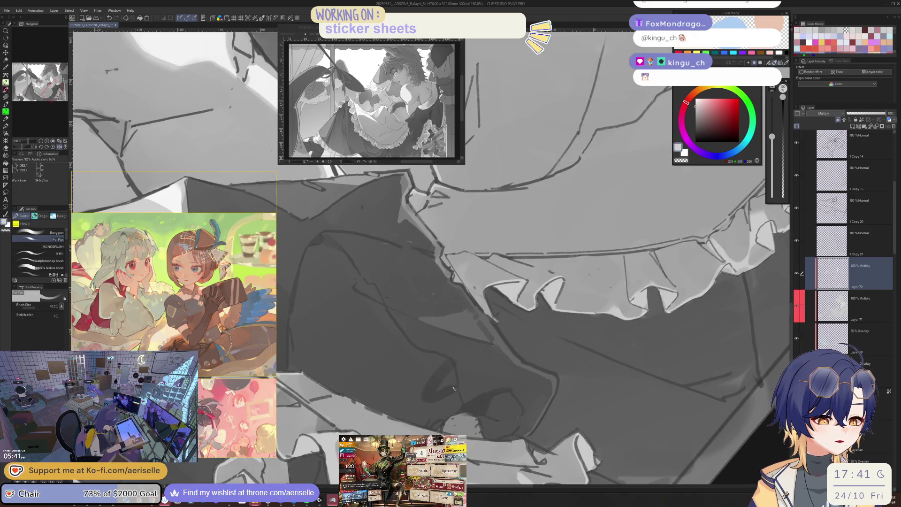
pyautogui.scroll(-5, 448, 370)
pyautogui.scroll(5, 448, 370)
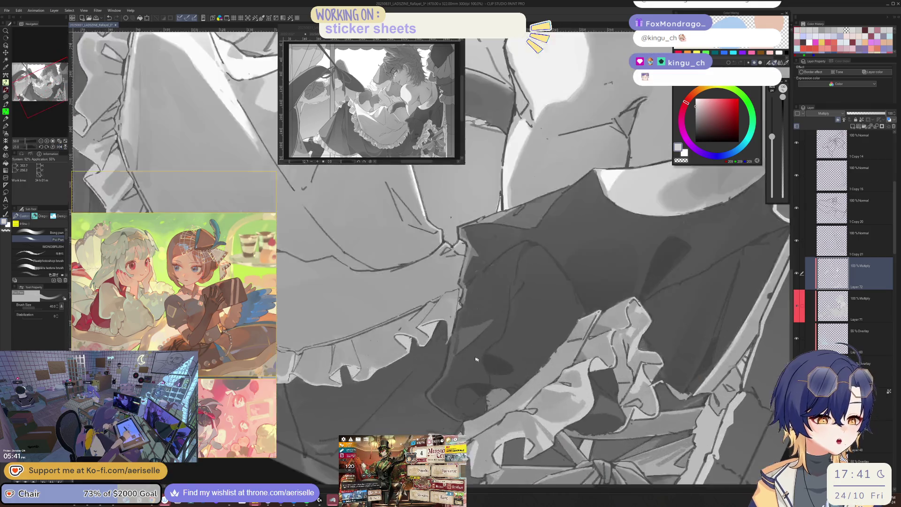
pyautogui.press('[')
pyautogui.press('[')
pyautogui.moveTo(481, 376)
pyautogui.mouseDown()
pyautogui.moveTo(511, 352)
pyautogui.moveTo(398, 400)
pyautogui.mouseUp()
pyautogui.scroll(-5, 492, 366)
pyautogui.scroll(5, 522, 343)
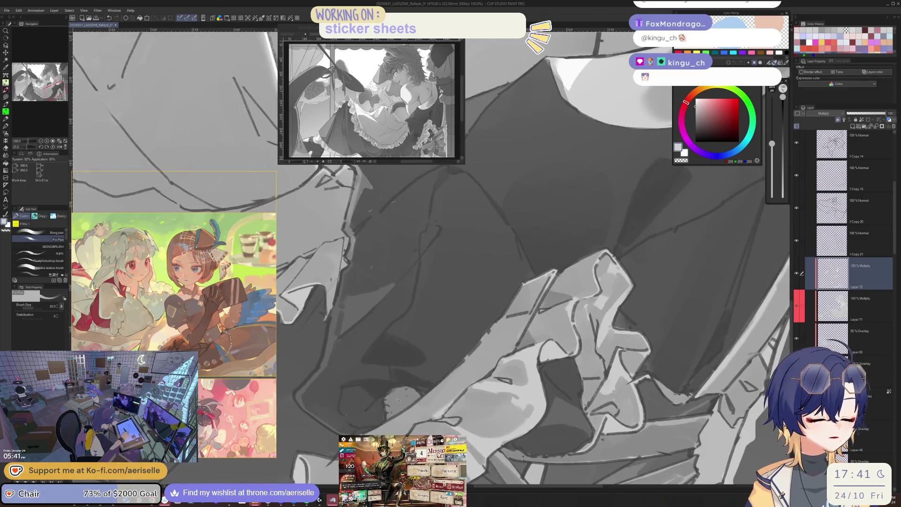
pyautogui.press(']')
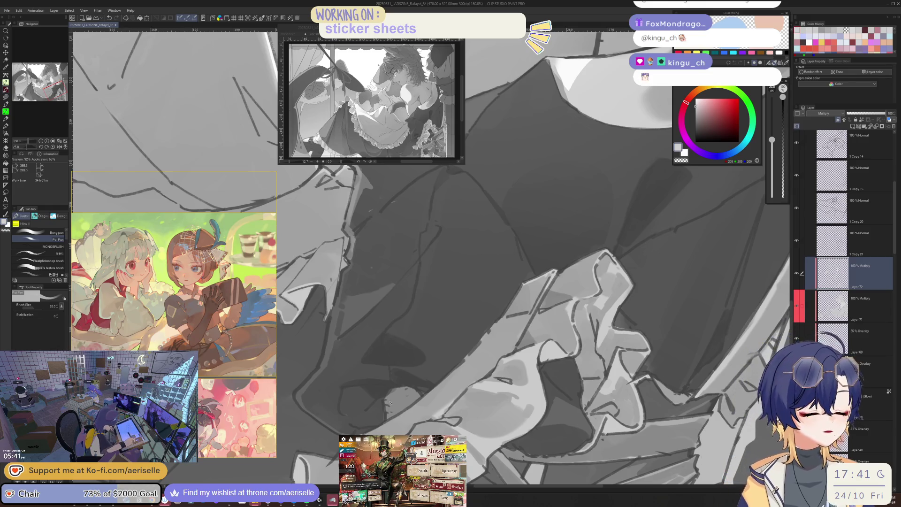
pyautogui.moveTo(393, 394)
pyautogui.mouseDown()
pyautogui.moveTo(413, 390)
pyautogui.moveTo(415, 403)
pyautogui.moveTo(435, 397)
pyautogui.mouseUp()
# Step: Rework the skirt frills with the eraser and Poi Pen, adjusting brush size and view rotation
pyautogui.press('[')
pyautogui.press('[')
pyautogui.press('[')
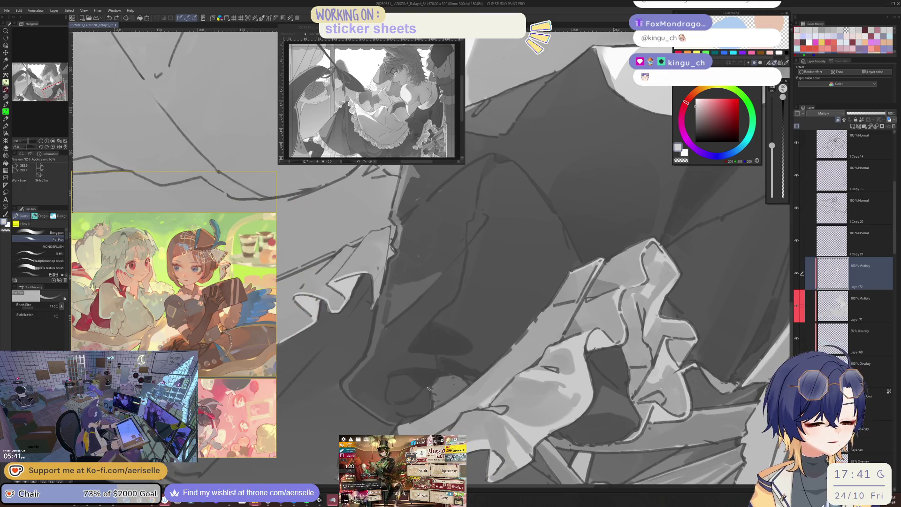
pyautogui.press(']')
pyautogui.press(']')
pyautogui.press(']')
pyautogui.moveTo(426, 393)
pyautogui.mouseDown()
pyautogui.moveTo(465, 378)
pyautogui.moveTo(404, 402)
pyautogui.moveTo(329, 356)
pyautogui.moveTo(331, 376)
pyautogui.moveTo(350, 384)
pyautogui.moveTo(457, 355)
pyautogui.moveTo(408, 314)
pyautogui.mouseUp()
pyautogui.press('[')
pyautogui.press('[')
pyautogui.press(']')
pyautogui.press(']')
pyautogui.press(']')
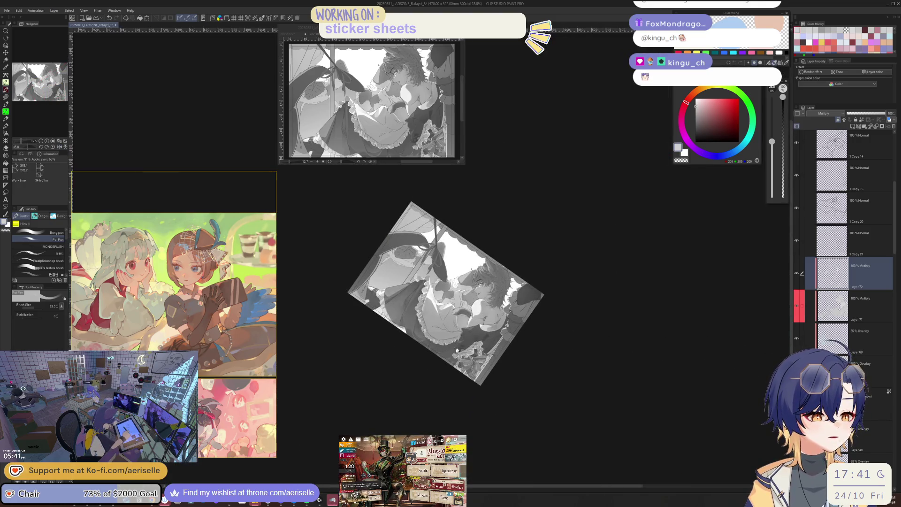
pyautogui.hotkey('ctrl', 'alt', '0')
pyautogui.press('e')
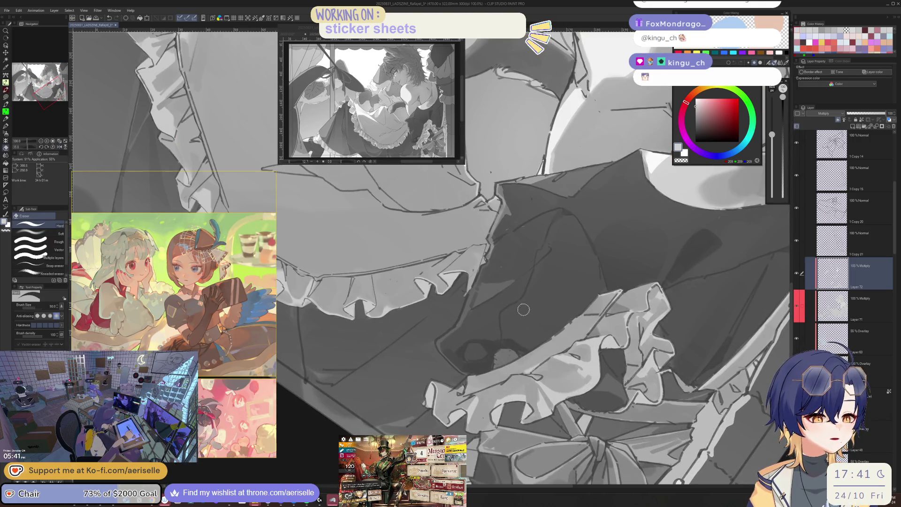
pyautogui.press('p')
pyautogui.moveTo(492, 350); pyautogui.dragTo(436, 352)
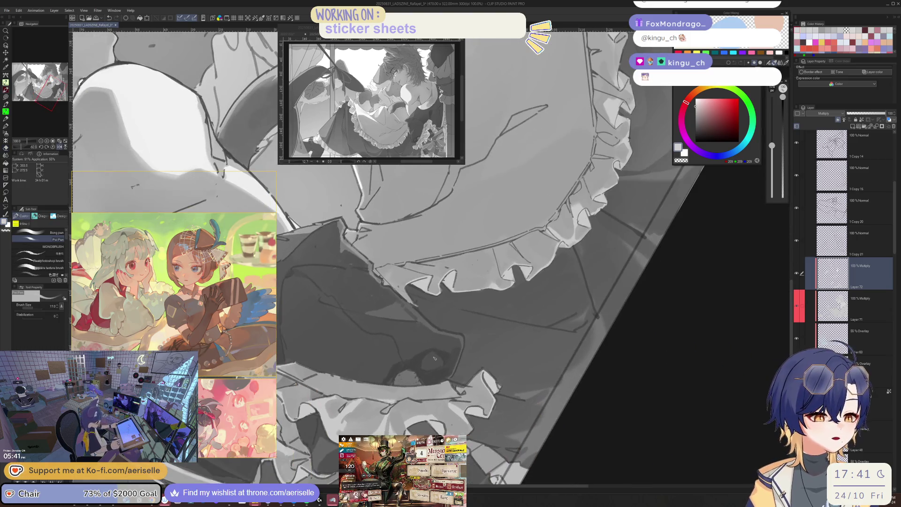
# Step: Alternate eraser and pen on the frills, then reset rotation, greatly enlarge the brush, and flip the view
pyautogui.press('e')
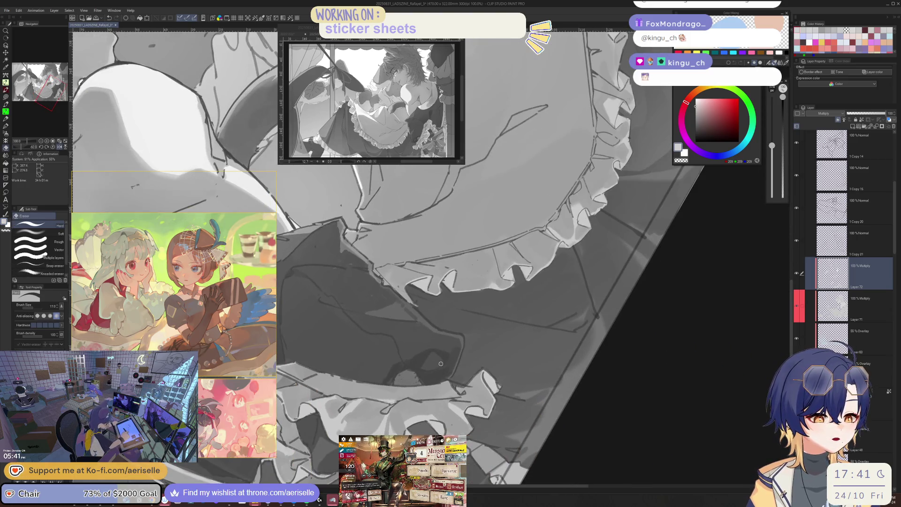
pyautogui.scroll(-1, 445, 347)
pyautogui.scroll(2, 437, 328)
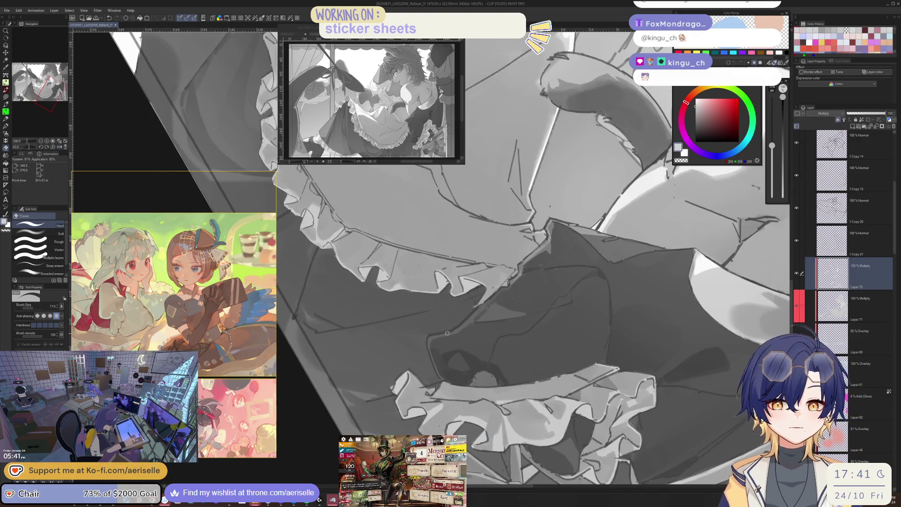
pyautogui.press('p')
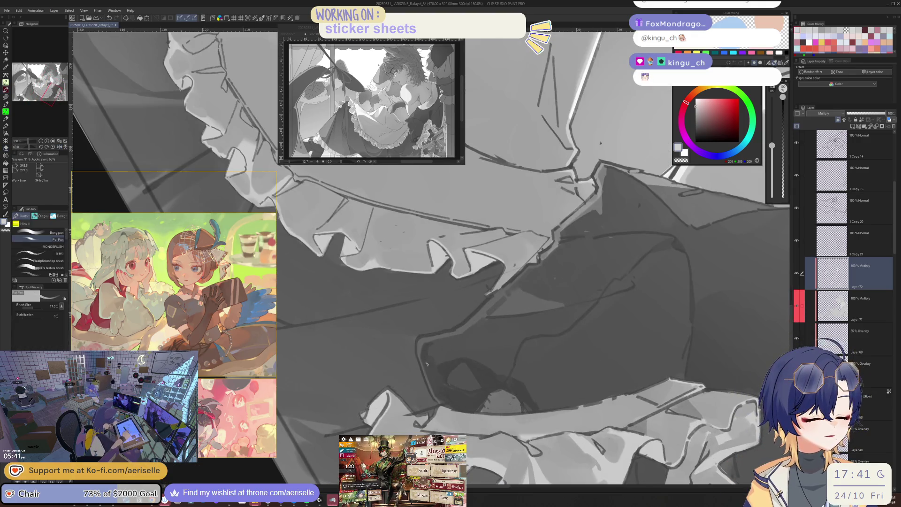
pyautogui.moveTo(427, 350); pyautogui.dragTo(424, 356)
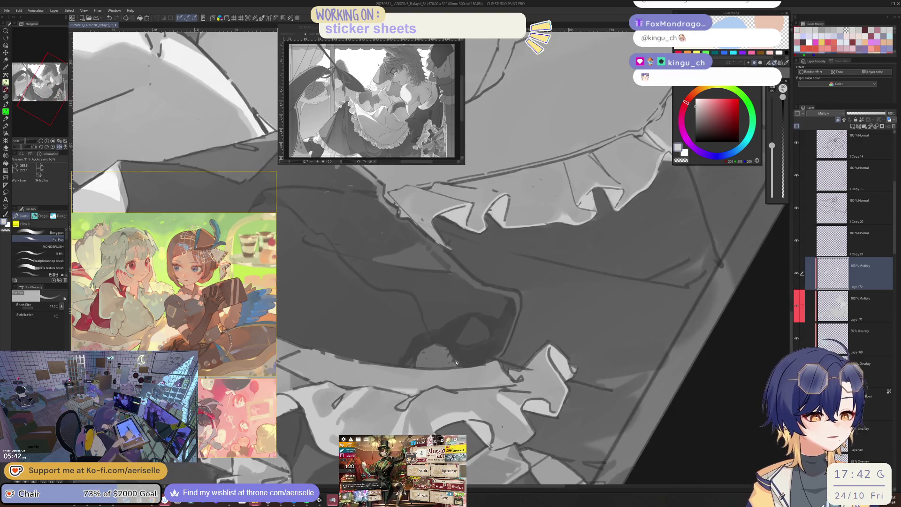
pyautogui.scroll(-2, 443, 344)
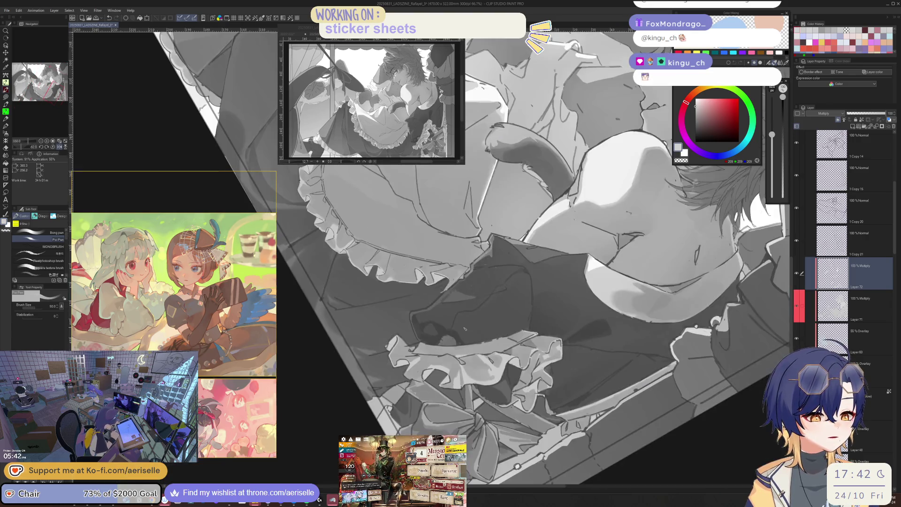
pyautogui.hotkey('ctrl', '@')
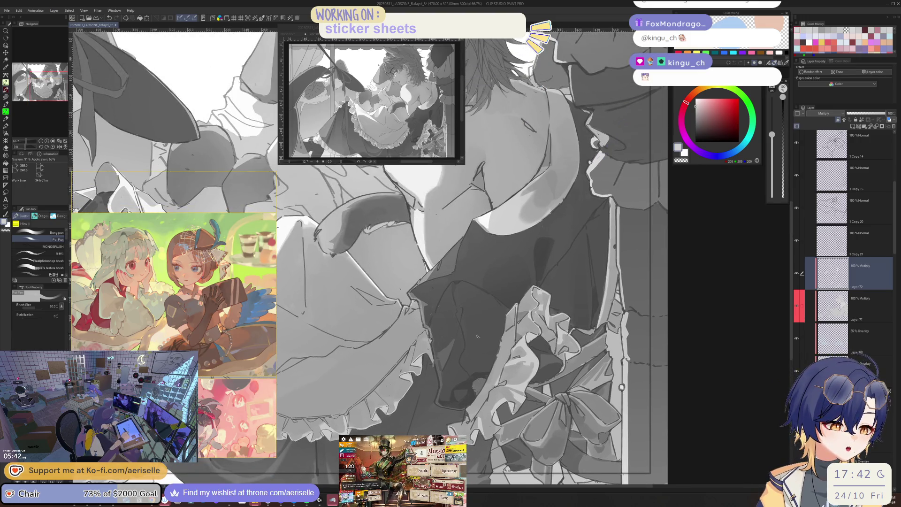
pyautogui.press(']')
pyautogui.press(']')
pyautogui.press(']')
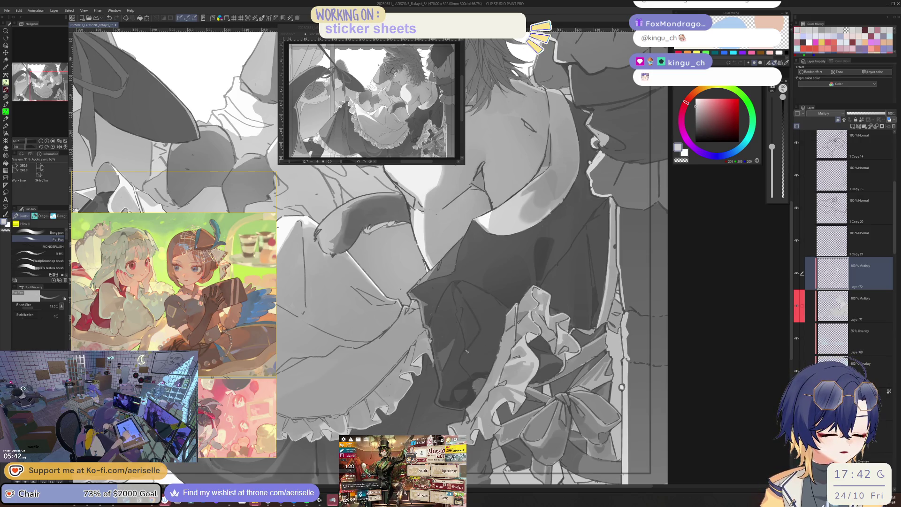
pyautogui.scroll(-1, 547, 283)
pyautogui.press('h')
pyautogui.scroll(-2, 547, 283)
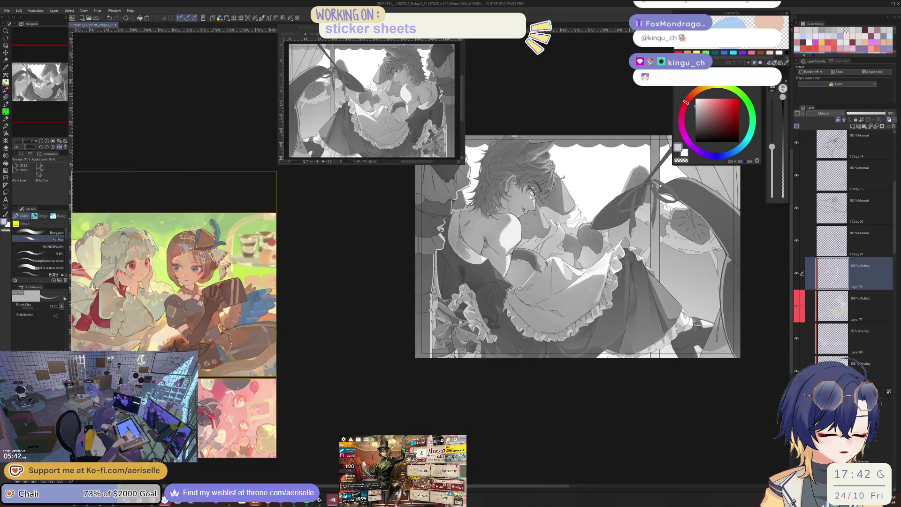
pyautogui.scroll(3, 516, 287)
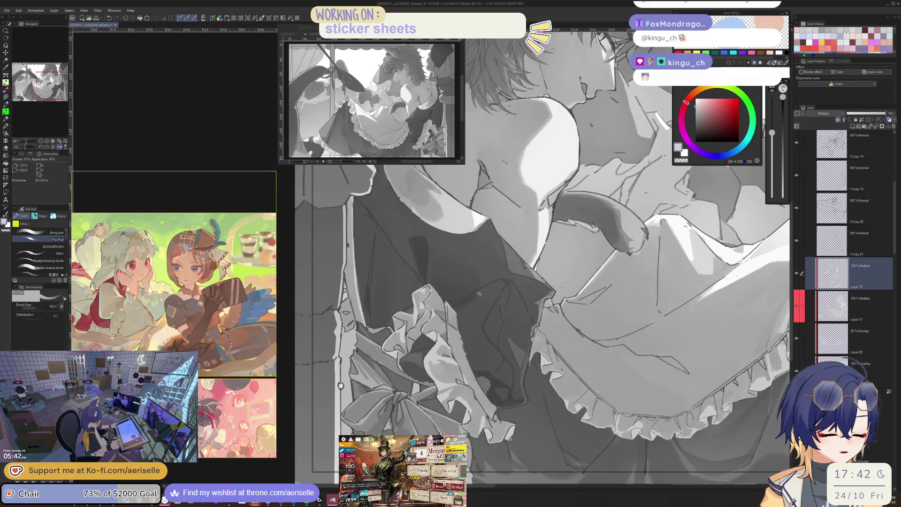
# Step: Lasso-select a shadow area of the dress, switch to the Gradient tool, then deselect
pyautogui.press('m')
pyautogui.moveTo(455, 307)
pyautogui.mouseDown()
pyautogui.moveTo(495, 278)
pyautogui.moveTo(507, 283)
pyautogui.moveTo(487, 316)
pyautogui.moveTo(503, 356)
pyautogui.moveTo(475, 371)
pyautogui.moveTo(457, 309)
pyautogui.moveTo(539, 342)
pyautogui.mouseUp()
pyautogui.press('g')
pyautogui.hotkey('ctrl', 'd')
pyautogui.scroll(2, 438, 336)
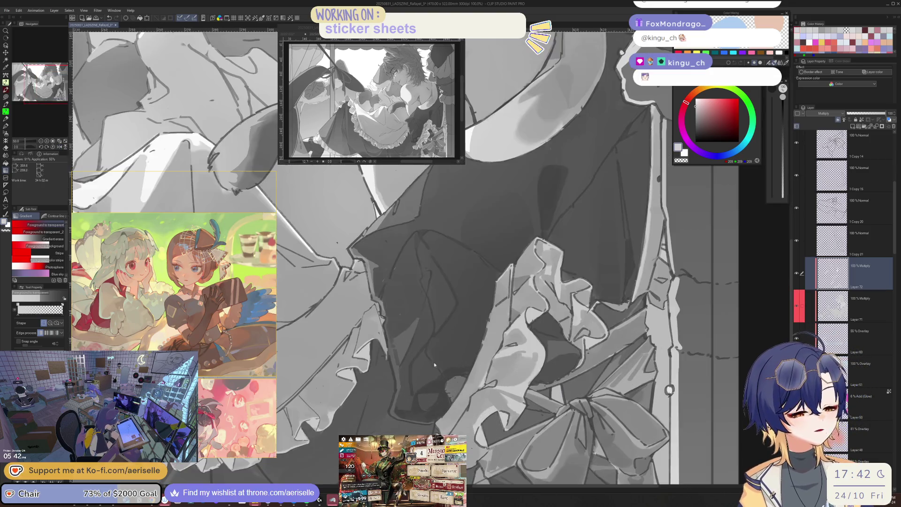
pyautogui.press('m')
pyautogui.moveTo(443, 334)
pyautogui.mouseDown()
pyautogui.moveTo(415, 354)
pyautogui.moveTo(416, 395)
pyautogui.moveTo(470, 373)
pyautogui.moveTo(480, 338)
pyautogui.mouseUp()
pyautogui.press('g')
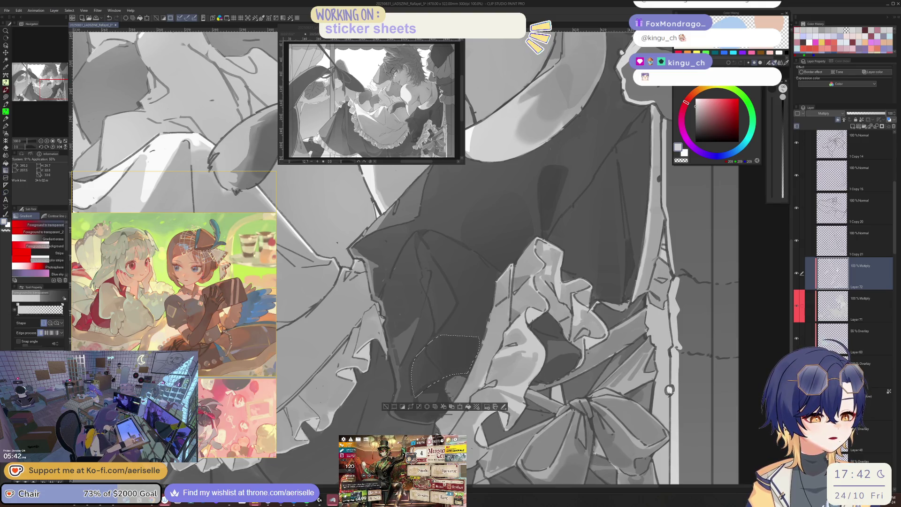
pyautogui.scroll(-3, 495, 326)
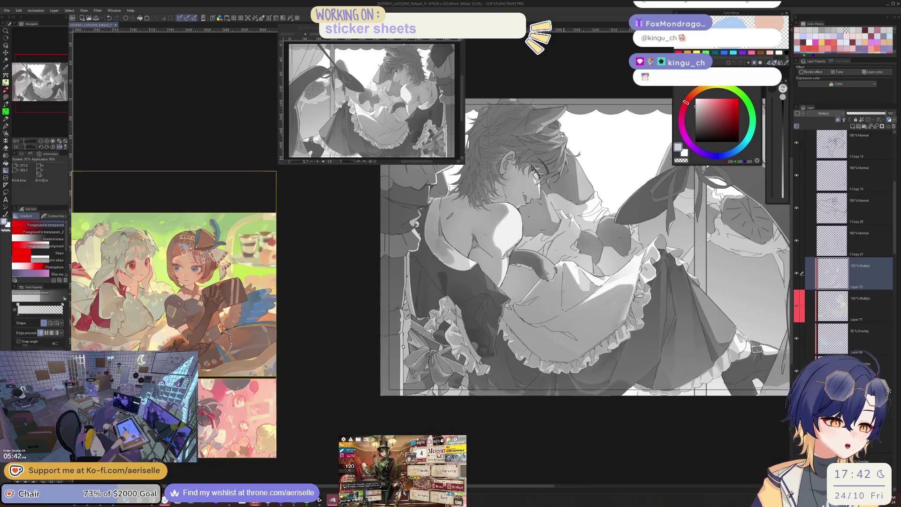
pyautogui.moveTo(478, 347); pyautogui.dragTo(491, 321)
pyautogui.hotkey('ctrl', 'd')
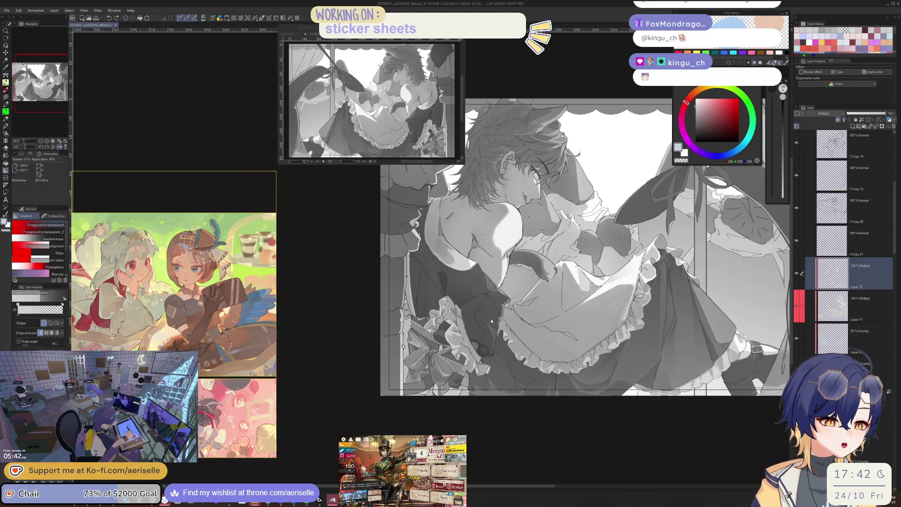
pyautogui.scroll(3, 468, 282)
pyautogui.press('m')
pyautogui.moveTo(442, 322)
pyautogui.mouseDown()
pyautogui.moveTo(504, 281)
pyautogui.moveTo(523, 284)
pyautogui.moveTo(504, 357)
pyautogui.moveTo(536, 418)
pyautogui.moveTo(529, 442)
pyautogui.moveTo(476, 417)
pyautogui.moveTo(464, 395)
pyautogui.mouseUp()
pyautogui.moveTo(453, 360); pyautogui.dragTo(442, 323)
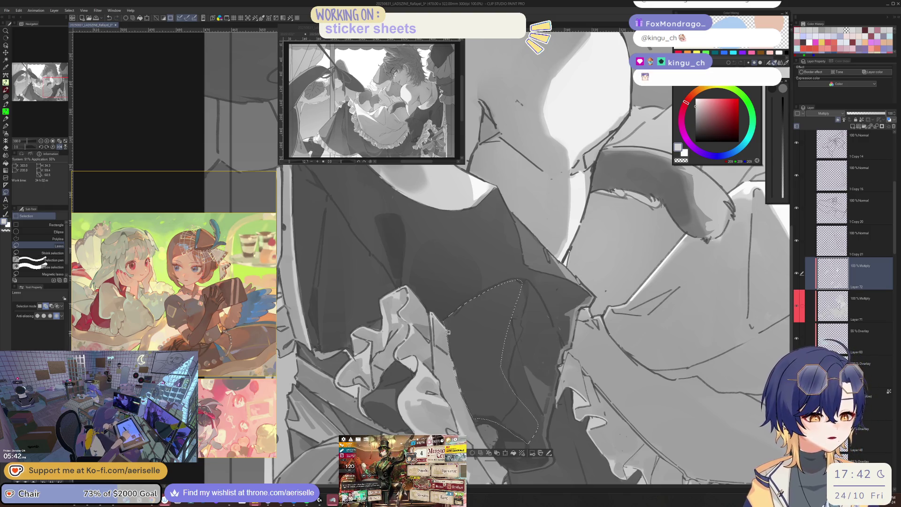
pyautogui.scroll(-2, 465, 271)
pyautogui.scroll(2, 463, 262)
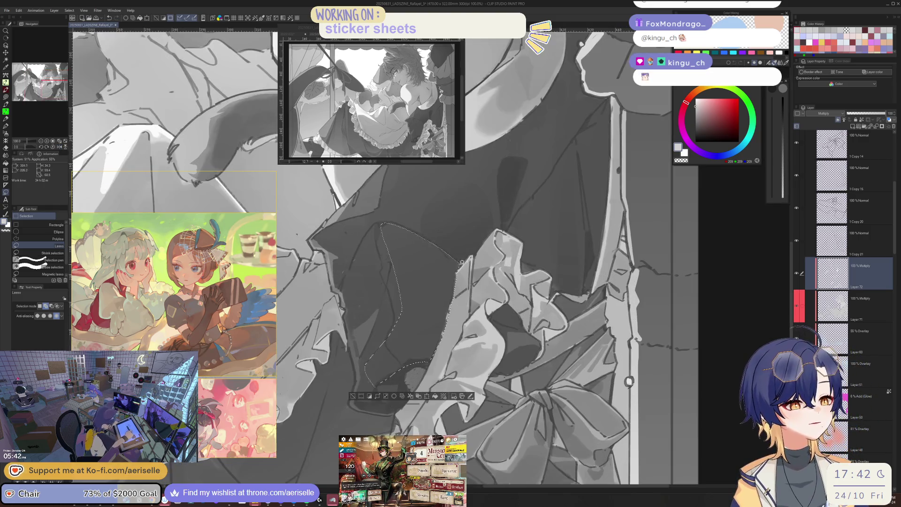
pyautogui.scroll(-1, 482, 257)
pyautogui.press('g')
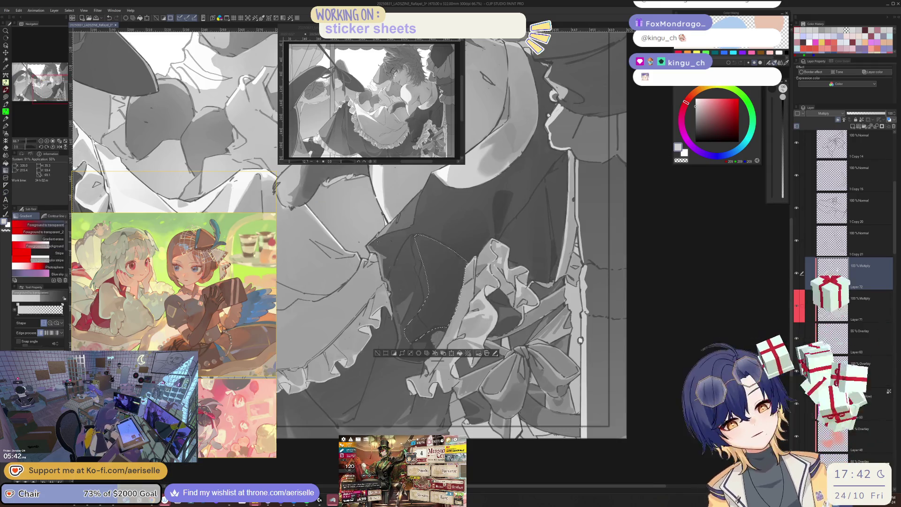
pyautogui.scroll(-3, 451, 235)
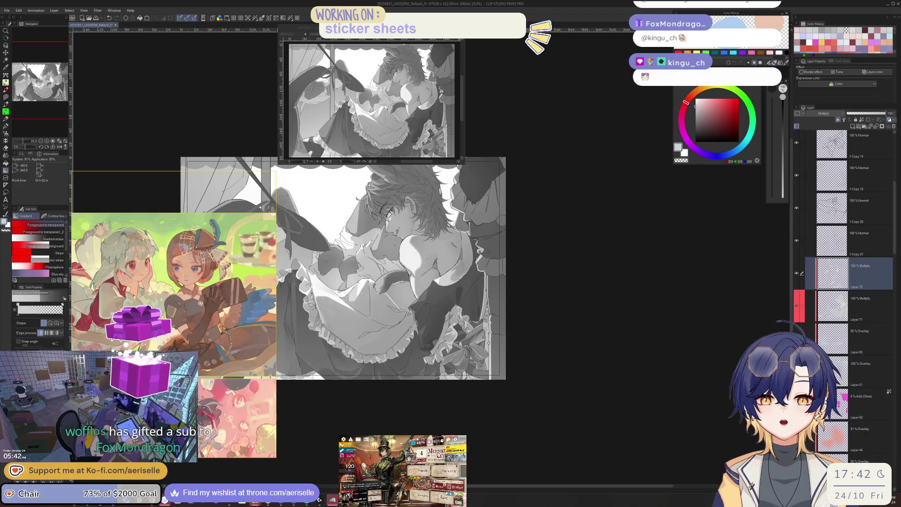
pyautogui.click(796, 338)
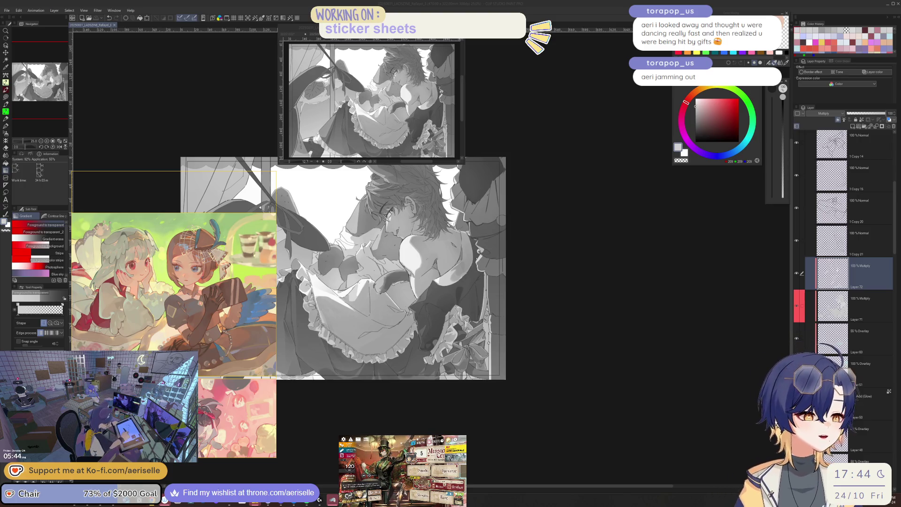
# Step: Click the canvas to return focus to the drawing with the 55% Overlay layer shown
pyautogui.click(547, 312)
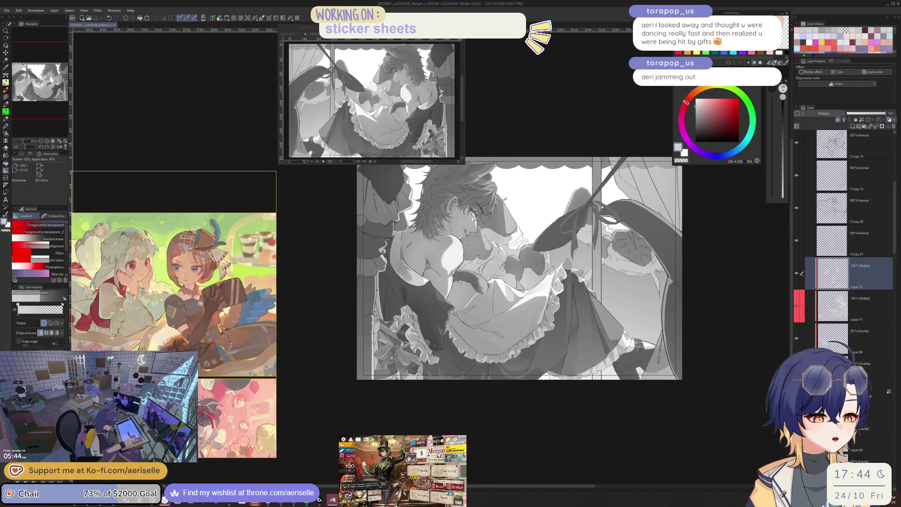
# Step: At 100% zoom with the pen, paint a dark diagonal shadow and extra strokes on the vest
pyautogui.hotkey('ctrl', 'alt', '0')
pyautogui.press('p')
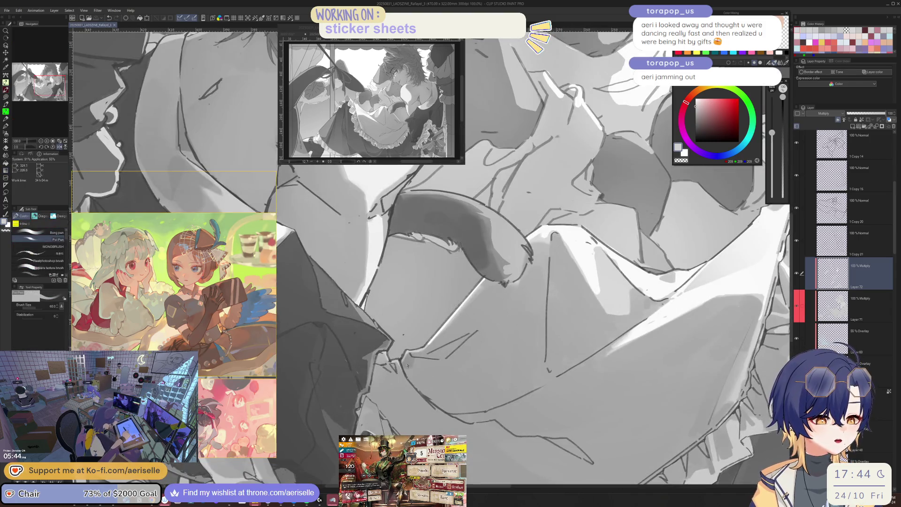
pyautogui.press('[')
pyautogui.press('[')
pyautogui.press('h')
pyautogui.press(']')
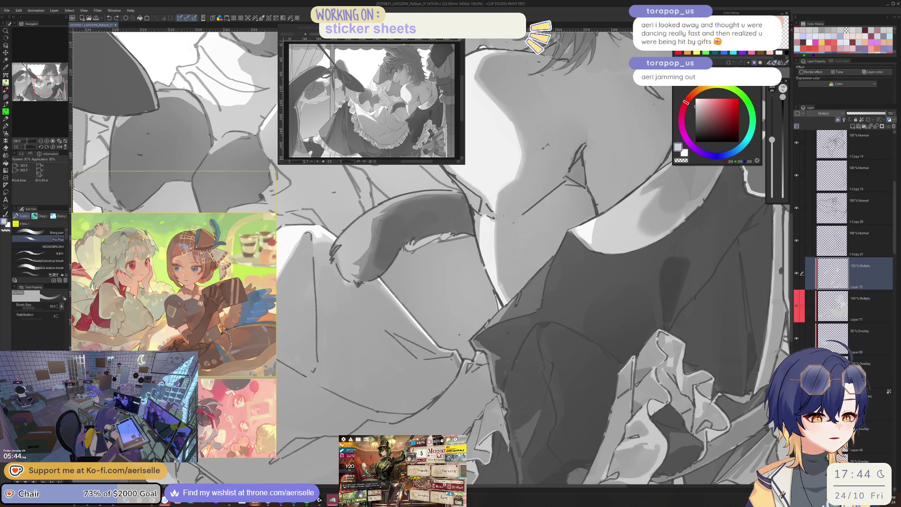
pyautogui.press('h')
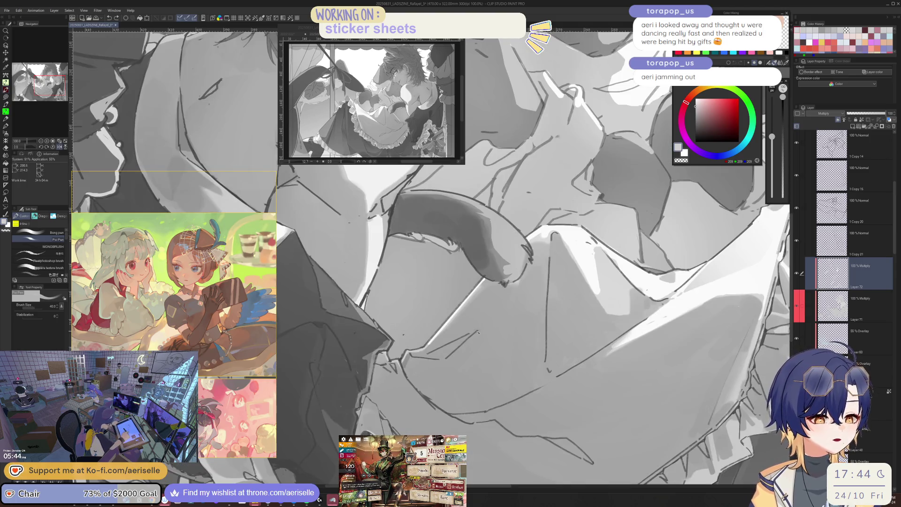
pyautogui.moveTo(477, 331); pyautogui.dragTo(434, 402)
pyautogui.moveTo(406, 366); pyautogui.dragTo(429, 403)
# Step: Add more vest shading at brush size 60, then small dark accent marks at size 25
pyautogui.press(']')
pyautogui.press(']')
pyautogui.moveTo(408, 359)
pyautogui.mouseDown()
pyautogui.moveTo(452, 366)
pyautogui.moveTo(437, 381)
pyautogui.moveTo(416, 371)
pyautogui.moveTo(446, 401)
pyautogui.mouseUp()
pyautogui.press('[')
pyautogui.press('[')
pyautogui.press('[')
pyautogui.moveTo(465, 343)
pyautogui.mouseDown()
pyautogui.moveTo(451, 357)
pyautogui.moveTo(467, 358)
pyautogui.mouseUp()
pyautogui.moveTo(469, 360); pyautogui.dragTo(449, 400)
# Step: Paint dark shading near the tail at brush size 150, then short strokes at size 70
pyautogui.hotkey('ctrl', '-')
pyautogui.hotkey('ctrl', '-')
pyautogui.hotkey('ctrl', '-')
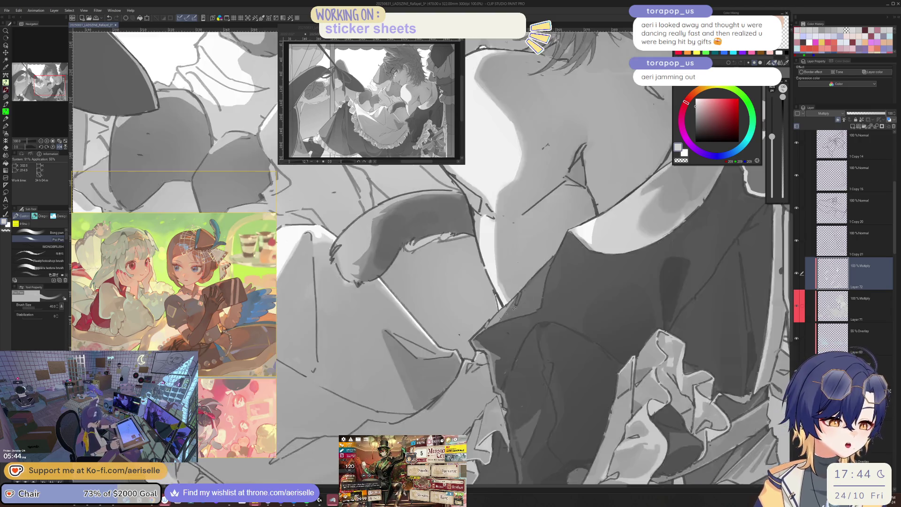
pyautogui.scroll(2, 475, 309)
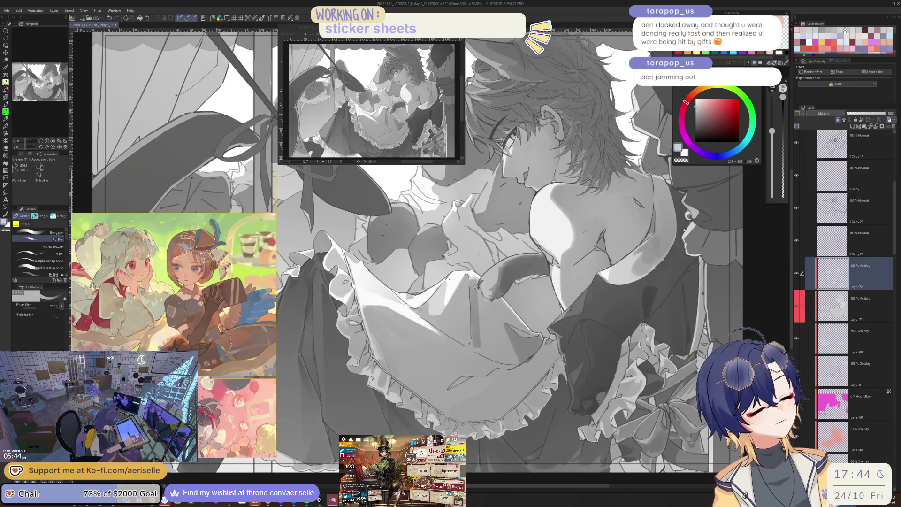
pyautogui.press(']')
pyautogui.press(']')
pyautogui.press(']')
pyautogui.moveTo(488, 302)
pyautogui.mouseDown()
pyautogui.moveTo(483, 352)
pyautogui.moveTo(502, 361)
pyautogui.mouseUp()
pyautogui.hotkey('ctrl', '-')
pyautogui.press('h')
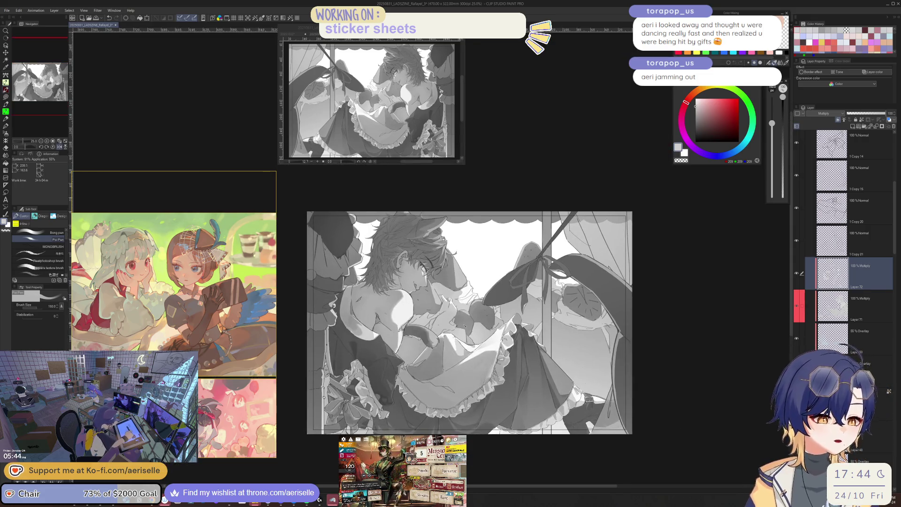
pyautogui.hotkey('ctrl', '+')
pyautogui.press('[')
pyautogui.press('[')
pyautogui.press('[')
pyautogui.press('[')
pyautogui.moveTo(403, 372)
pyautogui.mouseDown()
pyautogui.moveTo(436, 342)
pyautogui.moveTo(422, 362)
pyautogui.mouseUp()
# Step: Zoom out to review, unmirror the canvas, and zoom back to 150% on the vest with brush 170
pyautogui.hotkey('ctrl', '-')
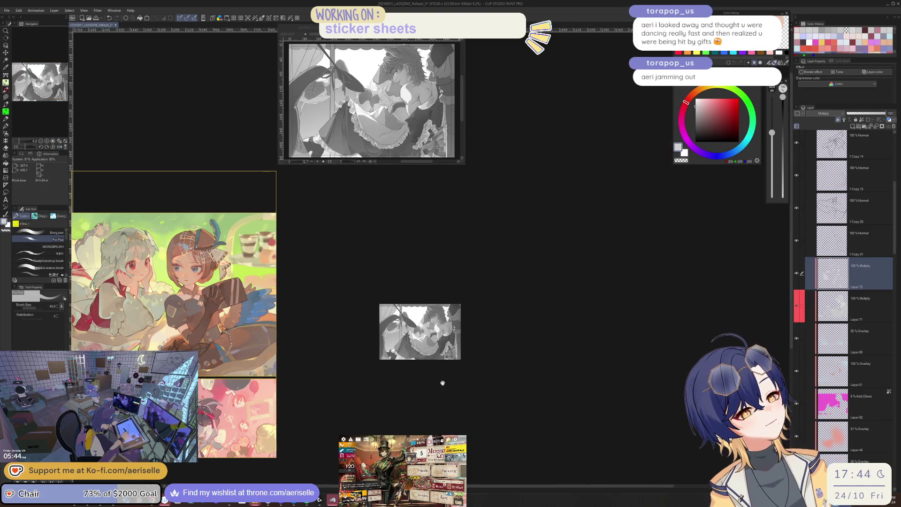
pyautogui.press('h')
pyautogui.hotkey('ctrl', '+')
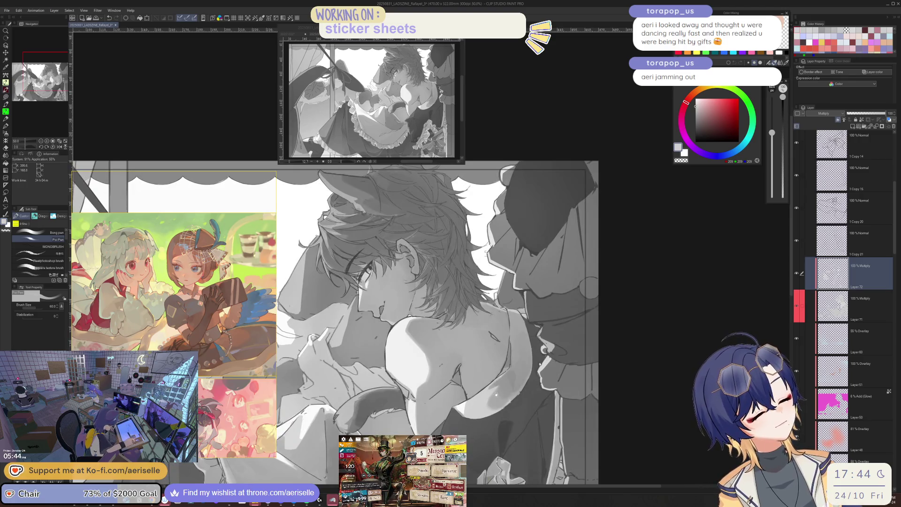
pyautogui.hotkey('ctrl', '+')
pyautogui.hotkey('ctrl', '+')
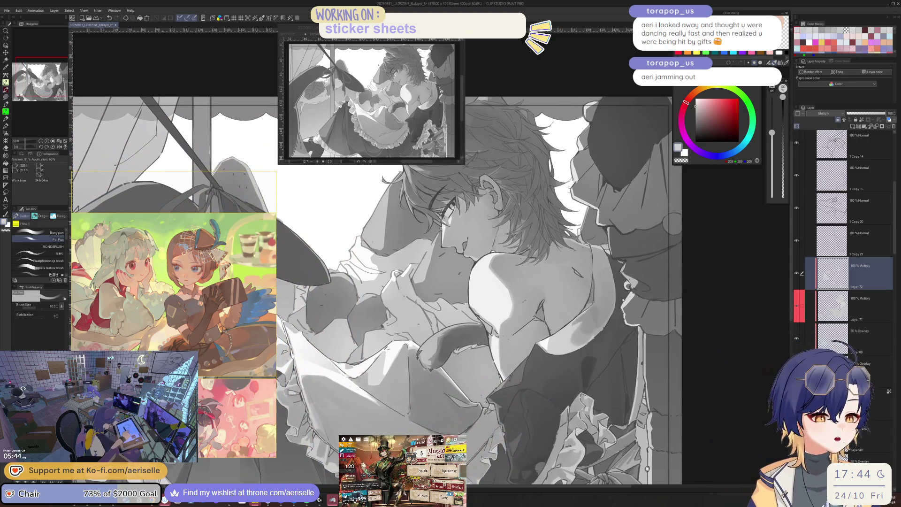
pyautogui.press(']')
pyautogui.press(']')
pyautogui.press(']')
pyautogui.hotkey('ctrl', '+')
pyautogui.hotkey('ctrl', '+')
pyautogui.hotkey('ctrl', '+')
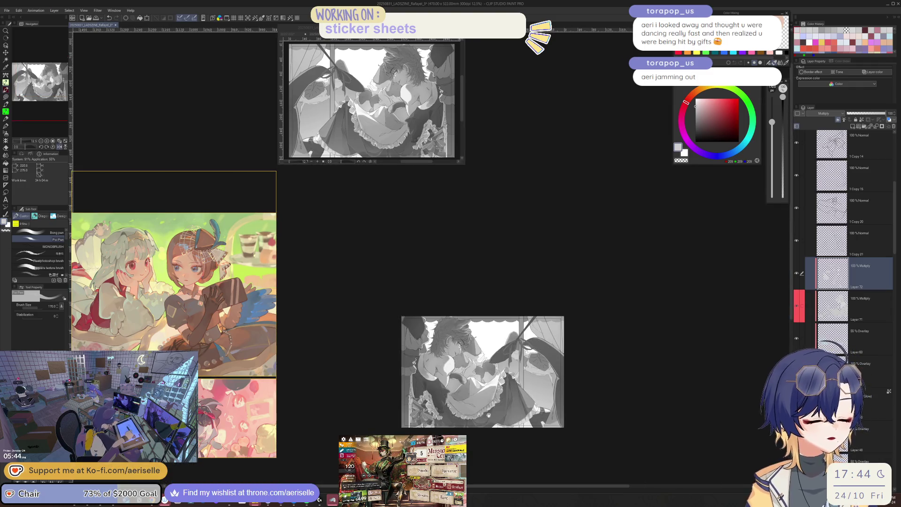
pyautogui.press('[')
pyautogui.press('[')
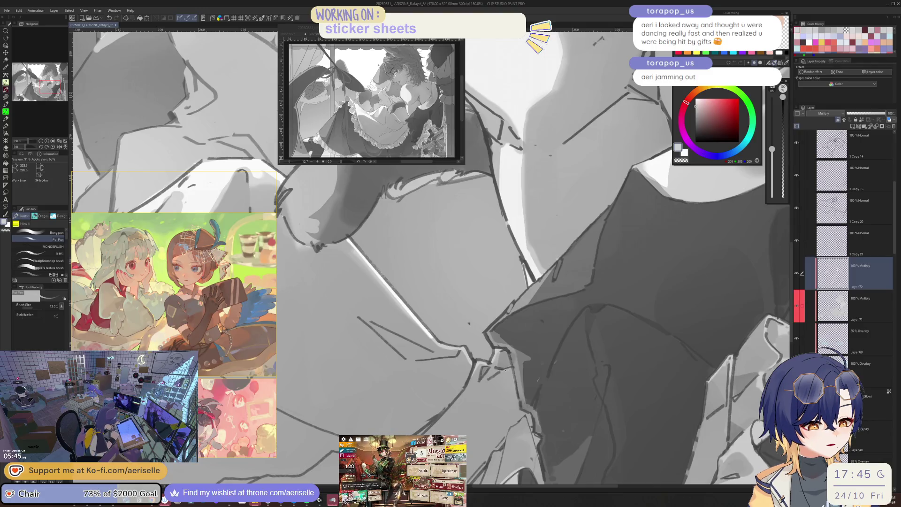
# Step: Add short hatch strokes to the vest shading at size 150, then zoom to 150% on the frills
pyautogui.press(']')
pyautogui.moveTo(515, 368)
pyautogui.mouseDown()
pyautogui.moveTo(498, 382)
pyautogui.moveTo(499, 397)
pyautogui.mouseUp()
pyautogui.hotkey('ctrl', '-')
pyautogui.hotkey('ctrl', '-')
pyautogui.hotkey('ctrl', '-')
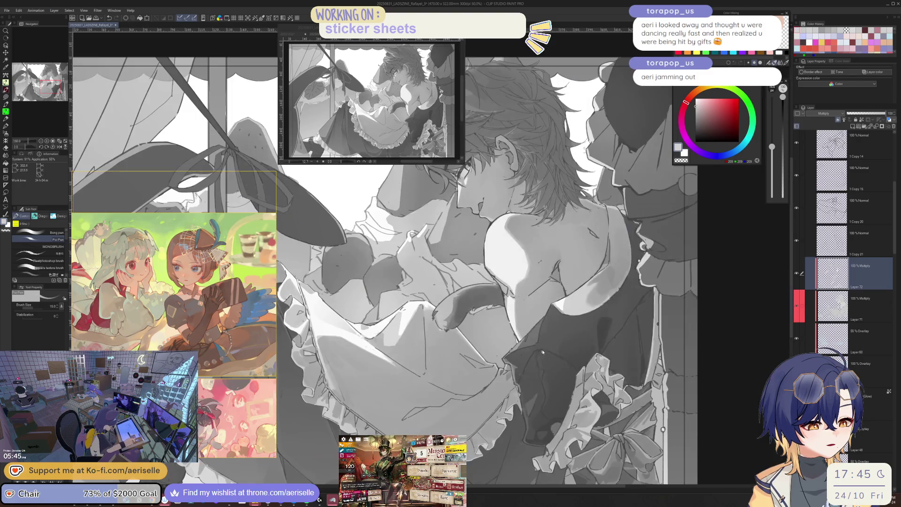
pyautogui.hotkey('ctrl', '+')
pyautogui.hotkey('ctrl', '+')
pyautogui.hotkey('ctrl', '+')
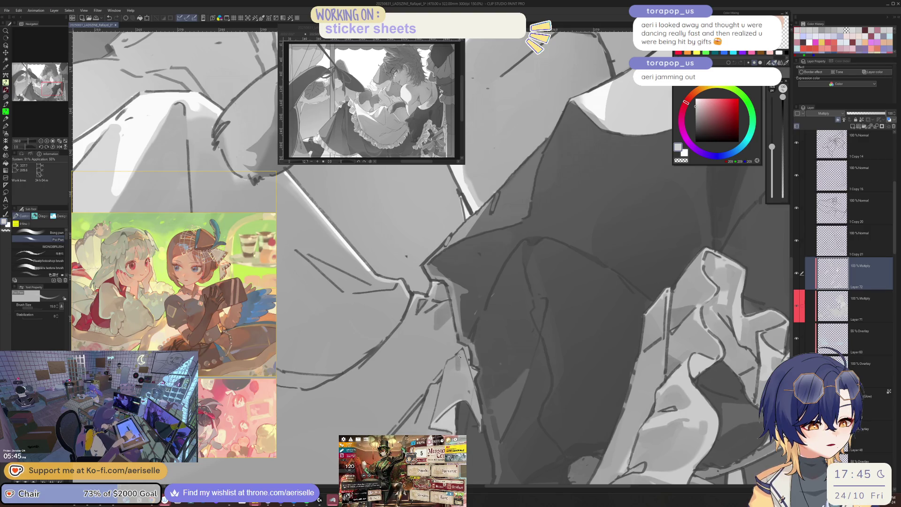
pyautogui.press('[')
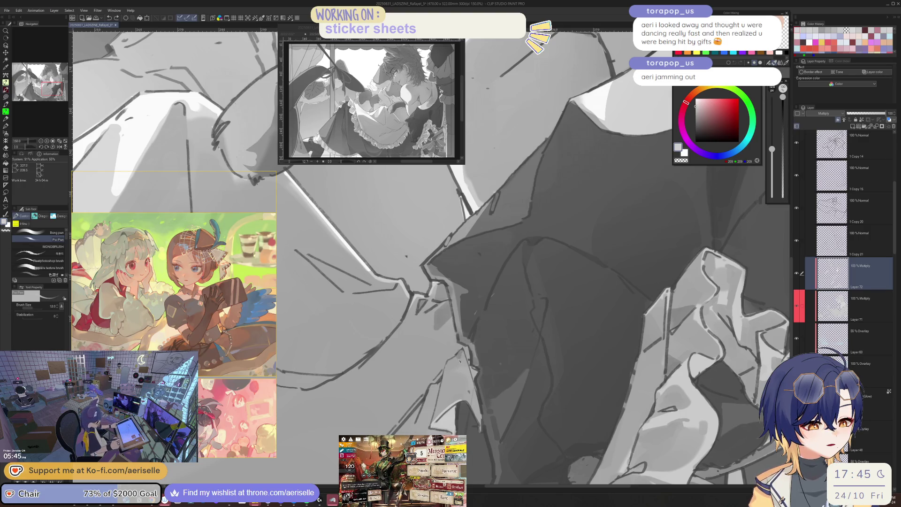
pyautogui.press(']')
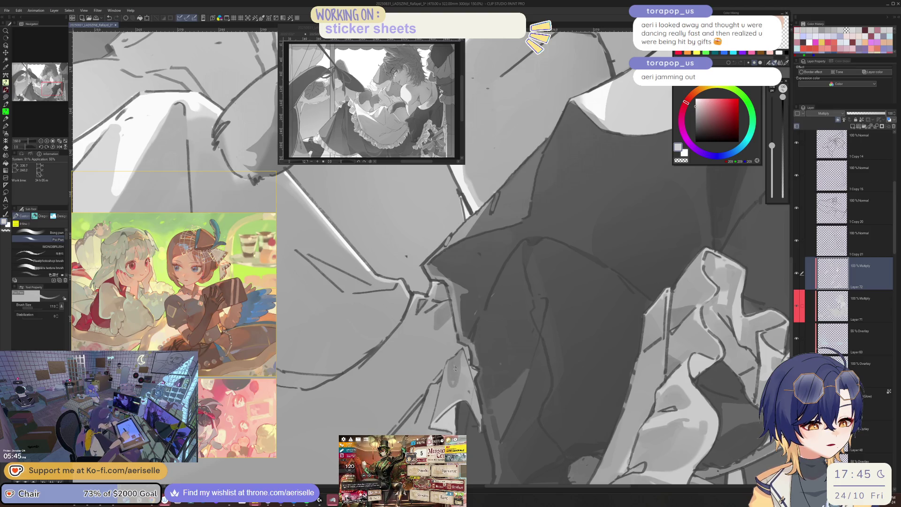
# Step: Mirror-check the skirt ruffles while trying brush sizes between 15 and 30, settling on 25
pyautogui.press('h')
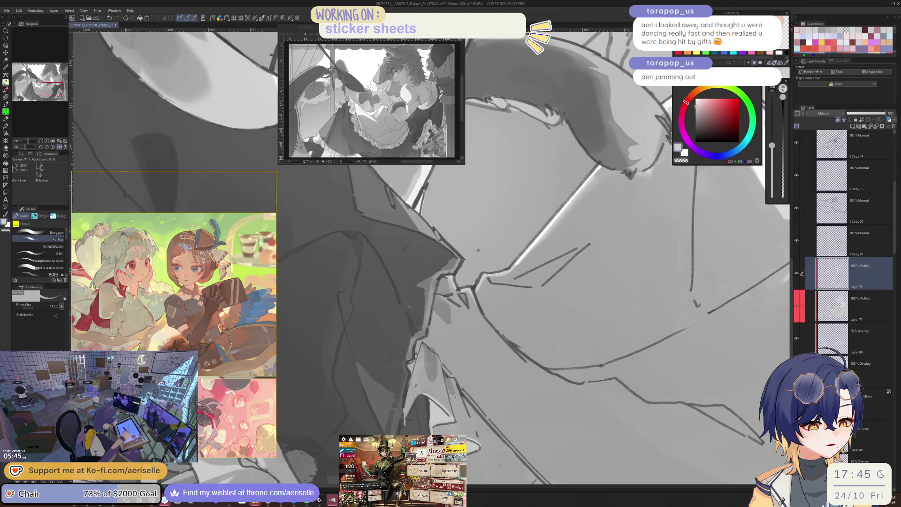
pyautogui.press('h')
pyautogui.press('[')
pyautogui.press('h')
pyautogui.press('h')
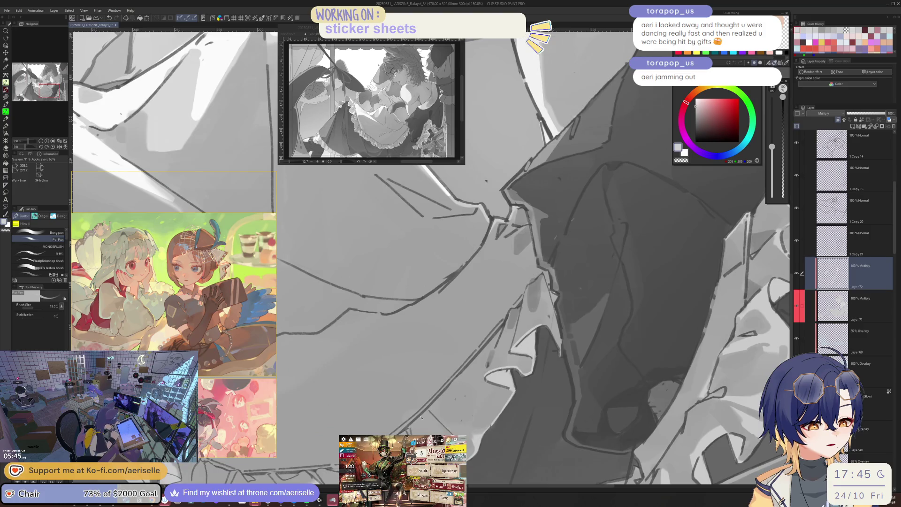
pyautogui.press('h')
pyautogui.press(']')
pyautogui.press(']')
pyautogui.press(']')
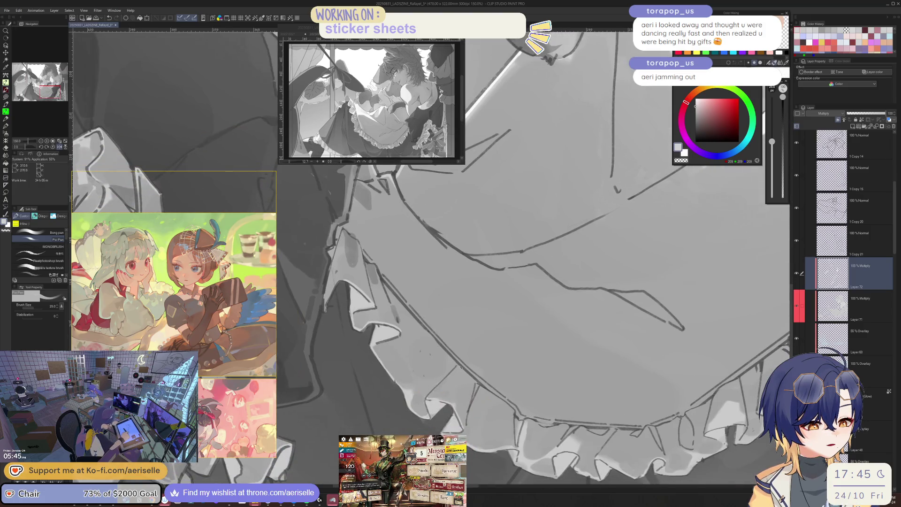
pyautogui.press('[')
pyautogui.press('h')
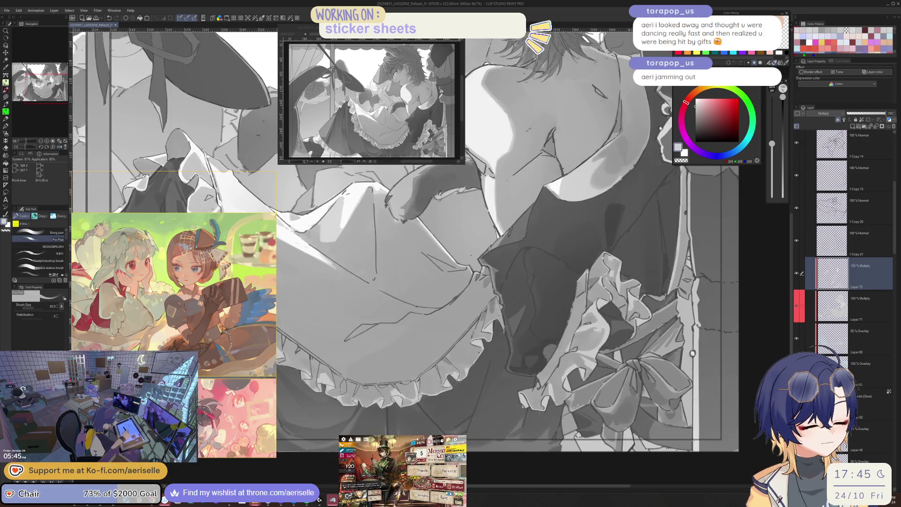
pyautogui.press('h')
pyautogui.press(']')
pyautogui.press(']')
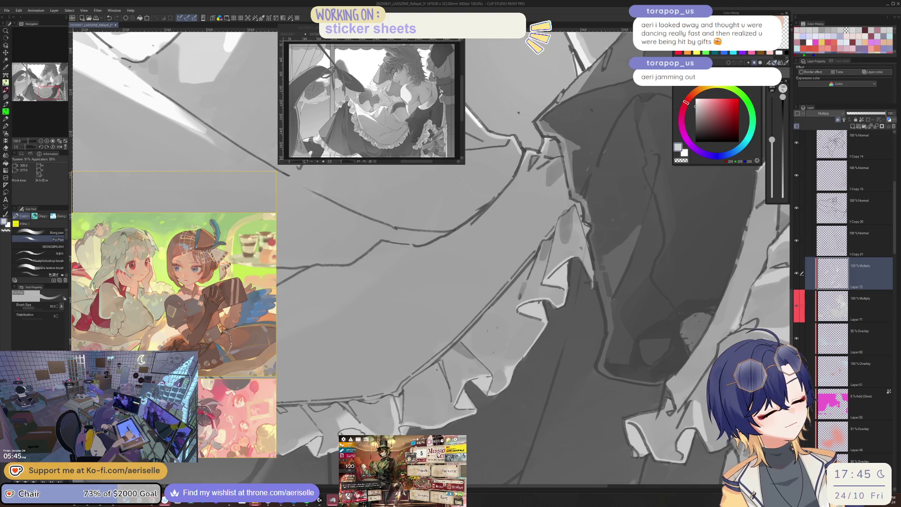
pyautogui.press('[')
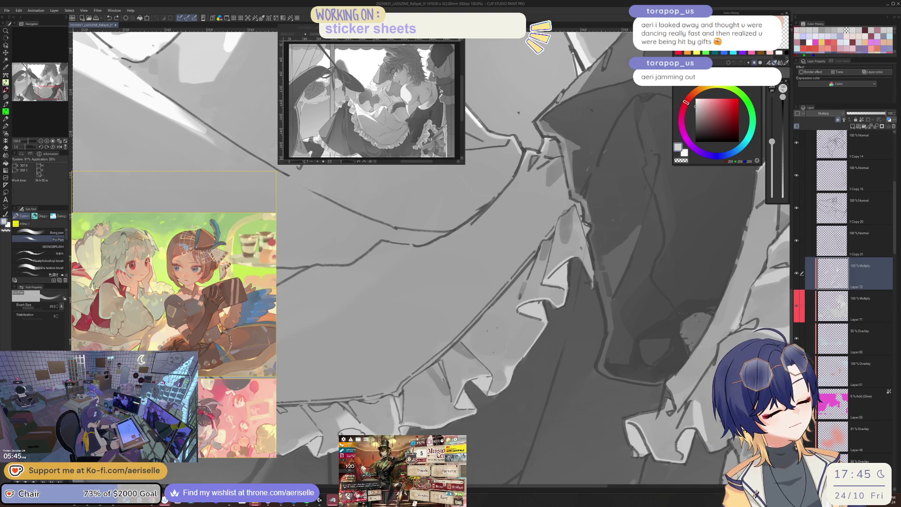
# Step: At 66.7% zoom with the view rotated 25 degrees, paint a short dark stroke on the ruffle
pyautogui.hotkey('ctrl', '-')
pyautogui.hotkey('ctrl', '-')
pyautogui.hotkey('ctrl', '-')
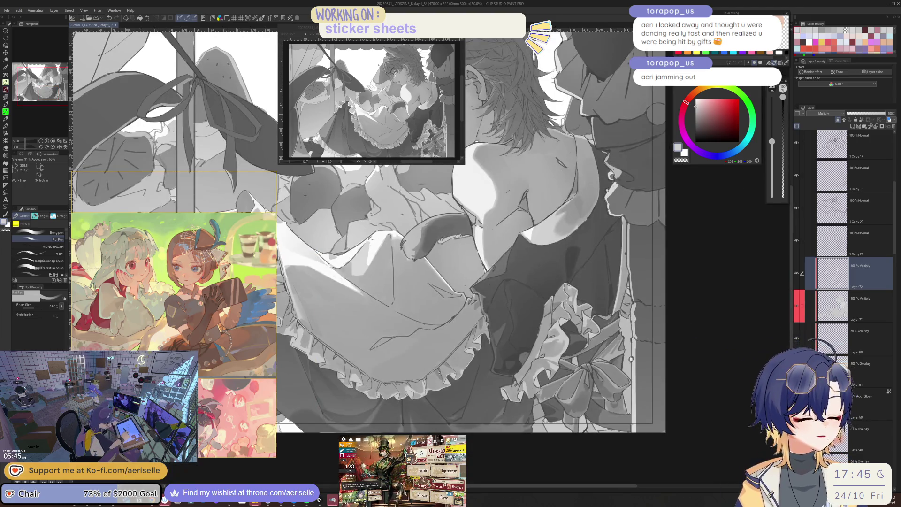
pyautogui.press('h')
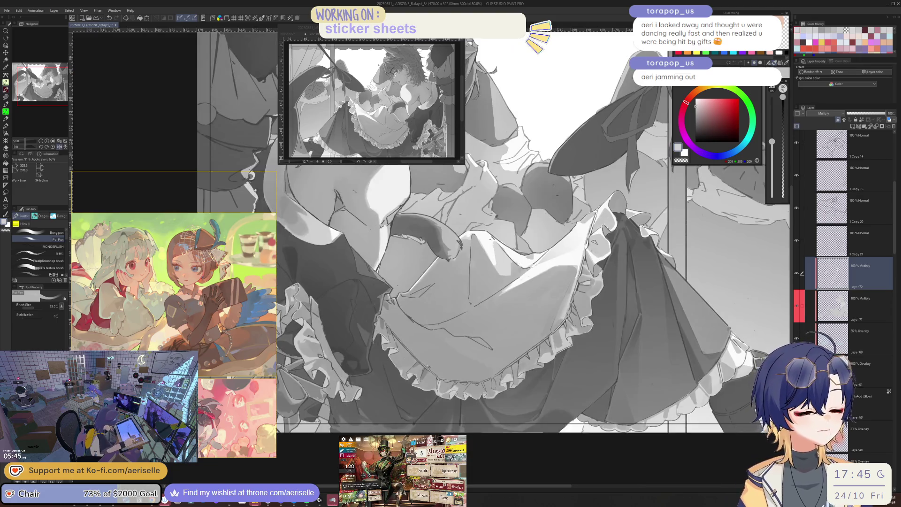
pyautogui.scroll(3, 428, 367)
pyautogui.press('[')
pyautogui.press('[')
pyautogui.press('h')
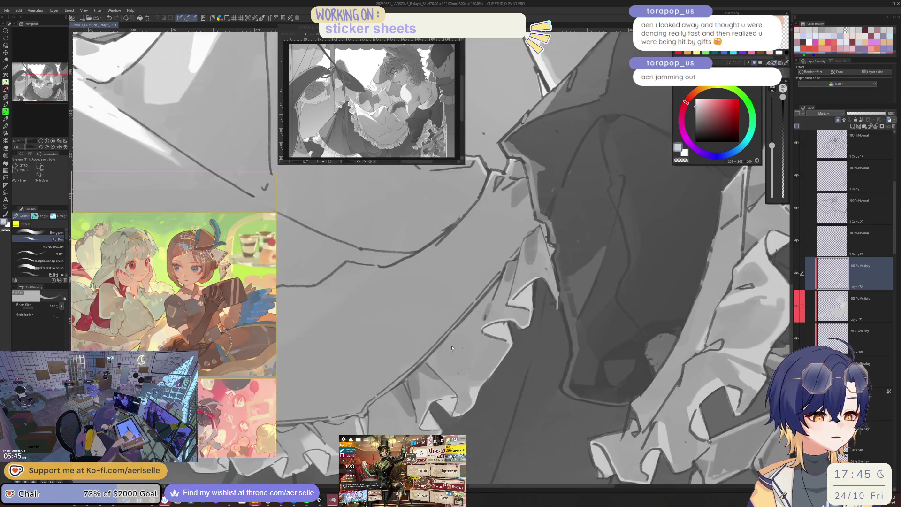
pyautogui.press('-')
pyautogui.press('-')
pyautogui.moveTo(411, 344)
pyautogui.mouseDown()
pyautogui.moveTo(411, 371)
pyautogui.moveTo(426, 334)
pyautogui.moveTo(449, 342)
pyautogui.moveTo(467, 315)
pyautogui.mouseUp()
# Step: Lasso a small ruffle triangle and darken it with a gradient fill
pyautogui.press('m')
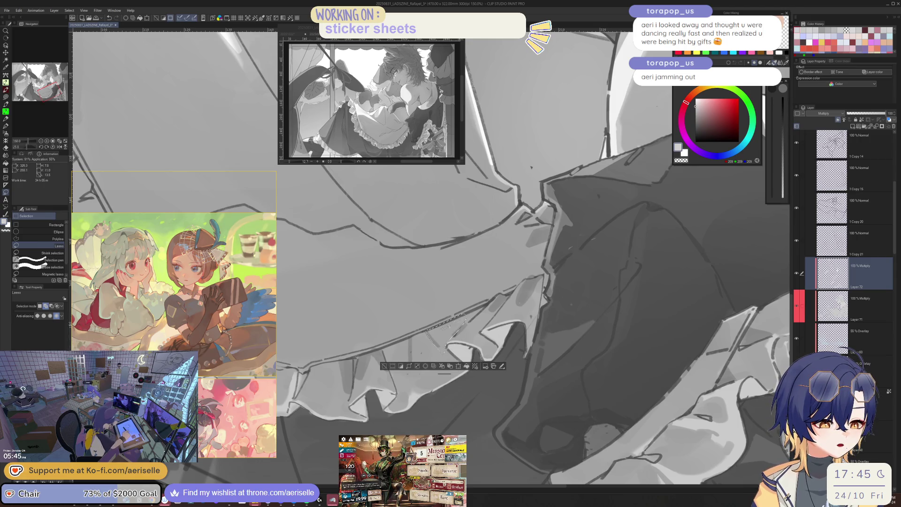
pyautogui.press('g')
pyautogui.press('g')
pyautogui.moveTo(441, 344); pyautogui.dragTo(403, 357)
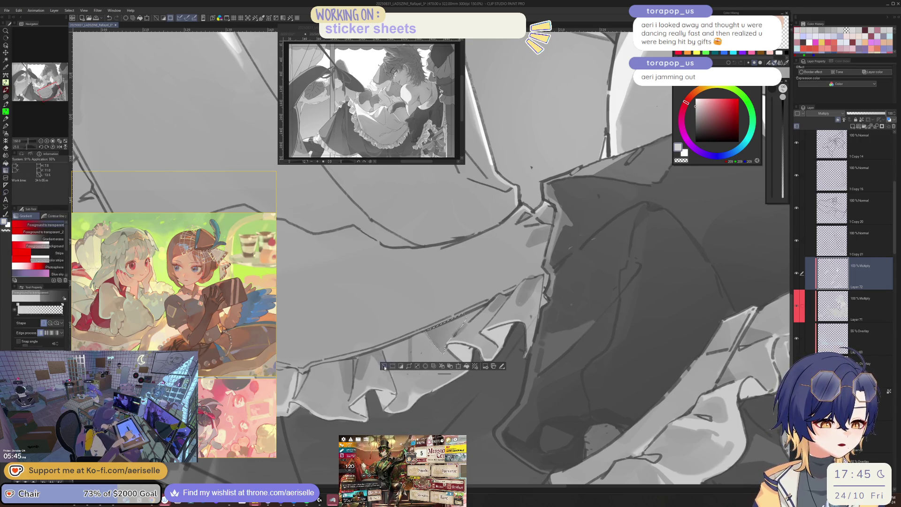
pyautogui.press('h')
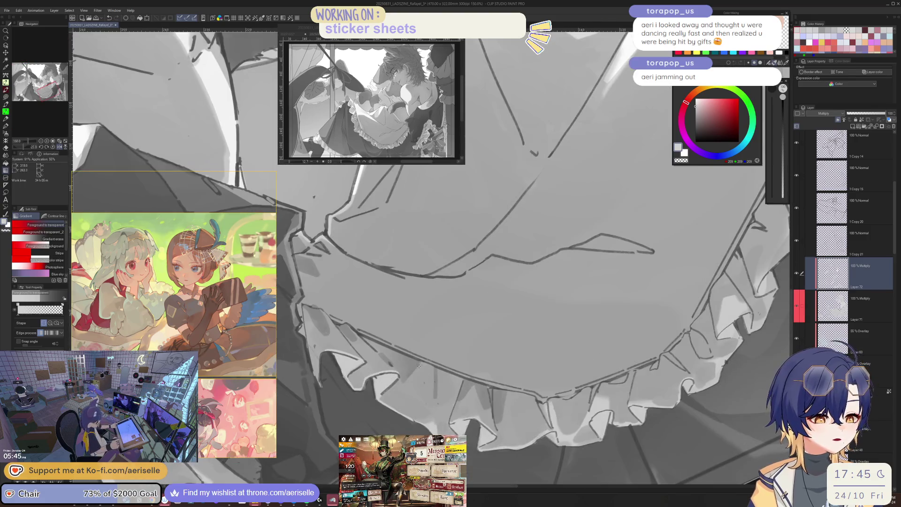
pyautogui.press('p')
# Step: Select a skirt ruffle area, fill it with a darker gradient, and mirror-check the shading
pyautogui.press('m')
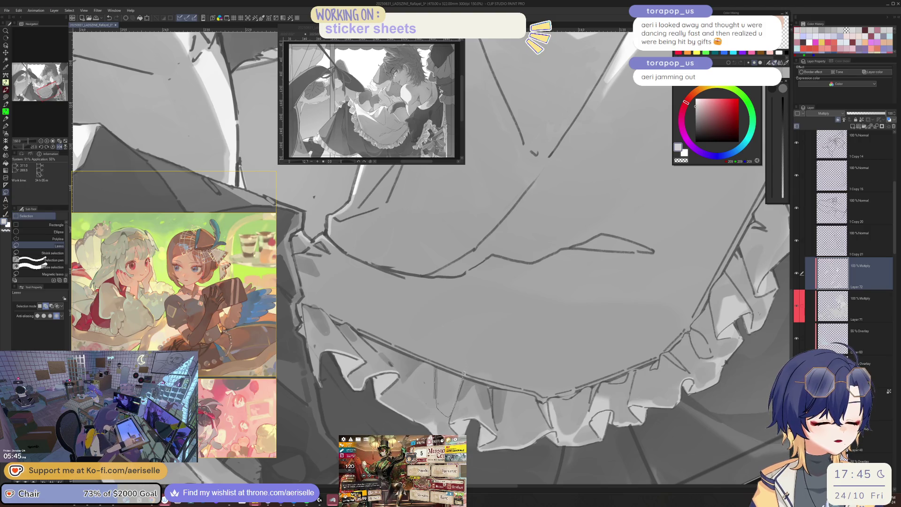
pyautogui.moveTo(463, 373); pyautogui.dragTo(441, 367)
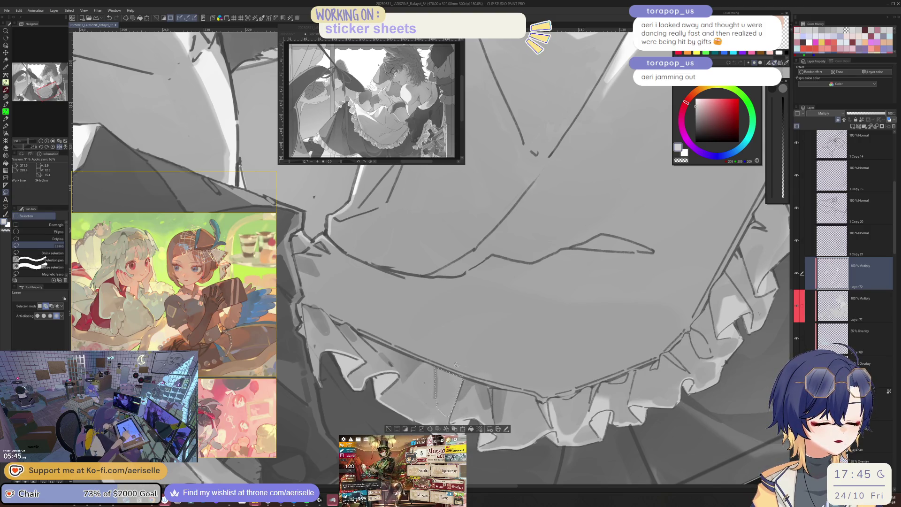
pyautogui.press('g')
pyautogui.moveTo(455, 418); pyautogui.dragTo(446, 370)
pyautogui.press('h')
pyautogui.scroll(-10, 450, 254)
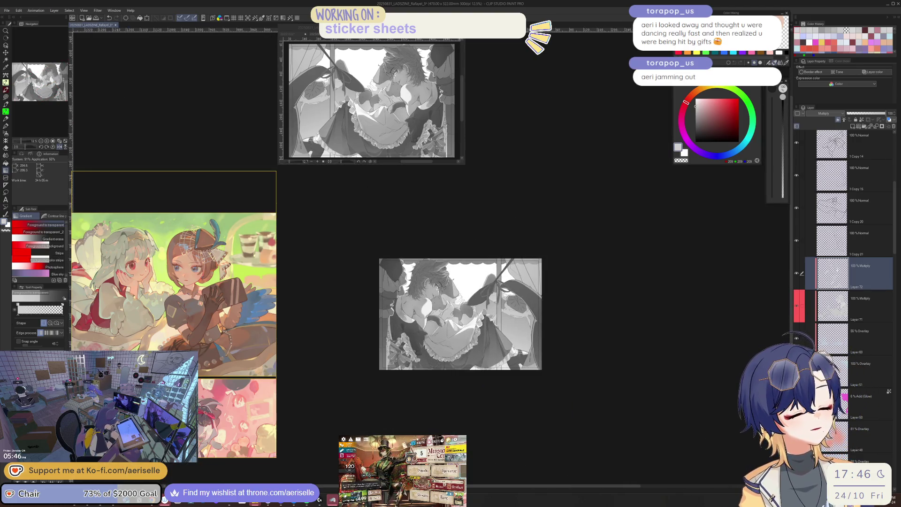
pyautogui.scroll(10, 424, 340)
# Step: Outline another ruffle fold for gradient shading, deselect, and return to the pen at size 10
pyautogui.press('m')
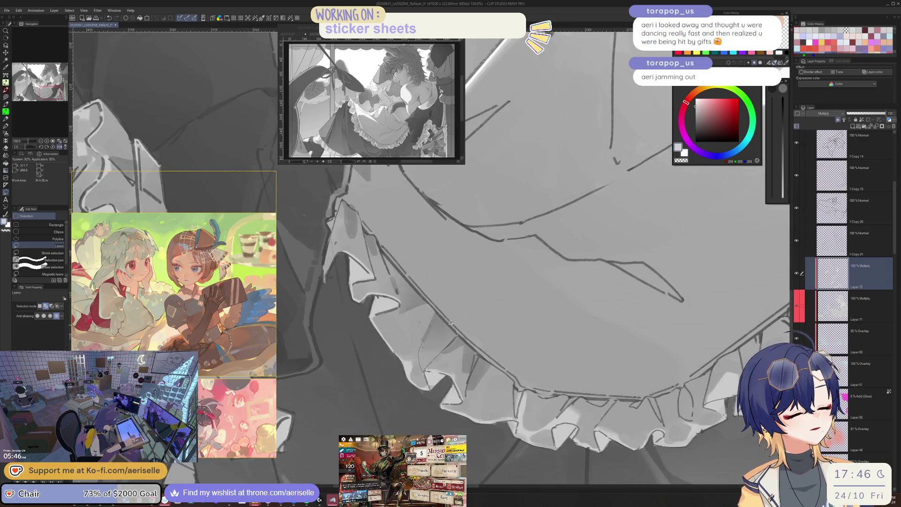
pyautogui.moveTo(437, 310); pyautogui.dragTo(436, 312)
pyautogui.press('g')
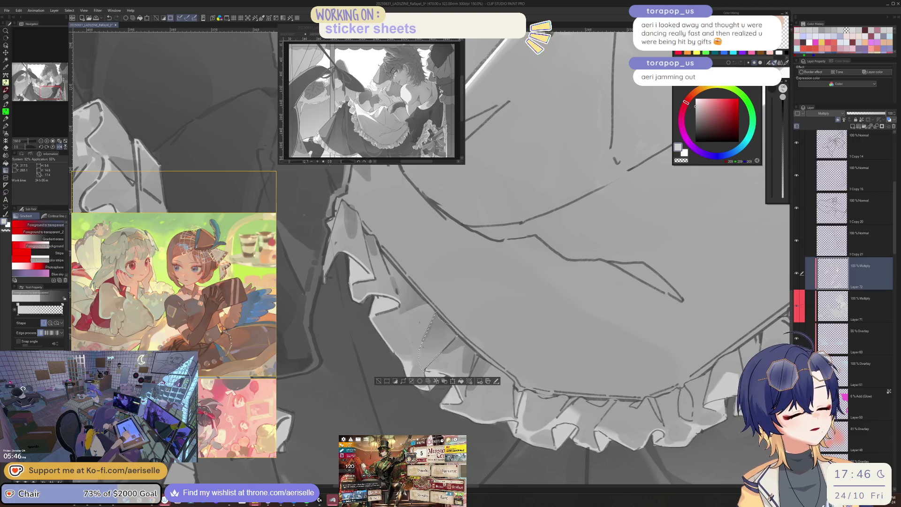
pyautogui.hotkey('ctrl', 'd')
pyautogui.press('p')
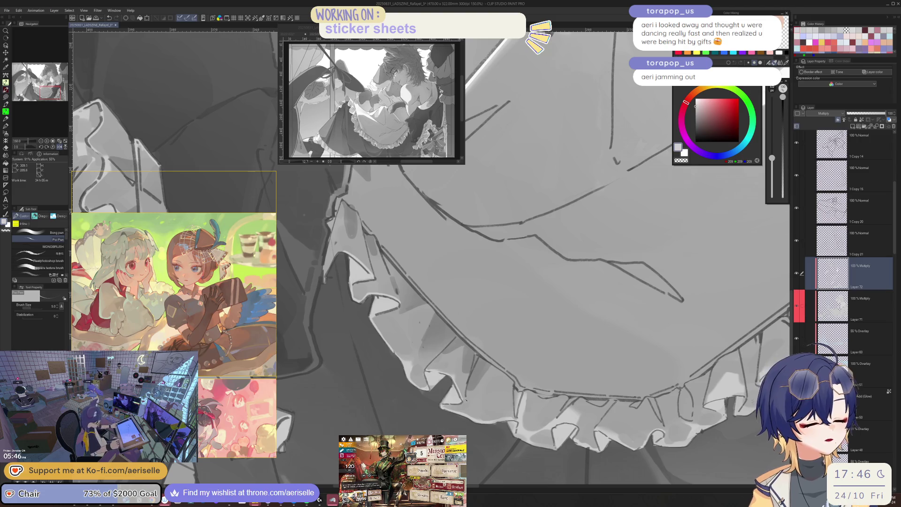
pyautogui.press(']')
pyautogui.press(']')
pyautogui.press(']')
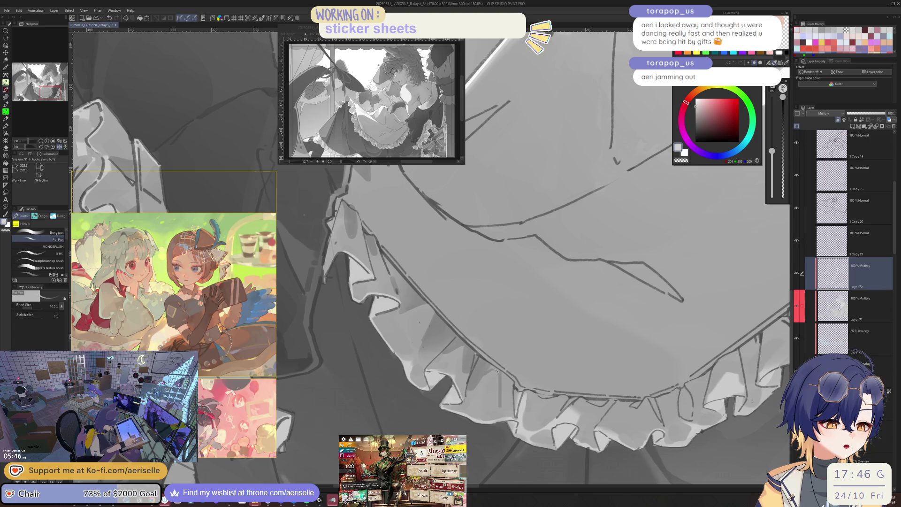
pyautogui.scroll(-4, 494, 370)
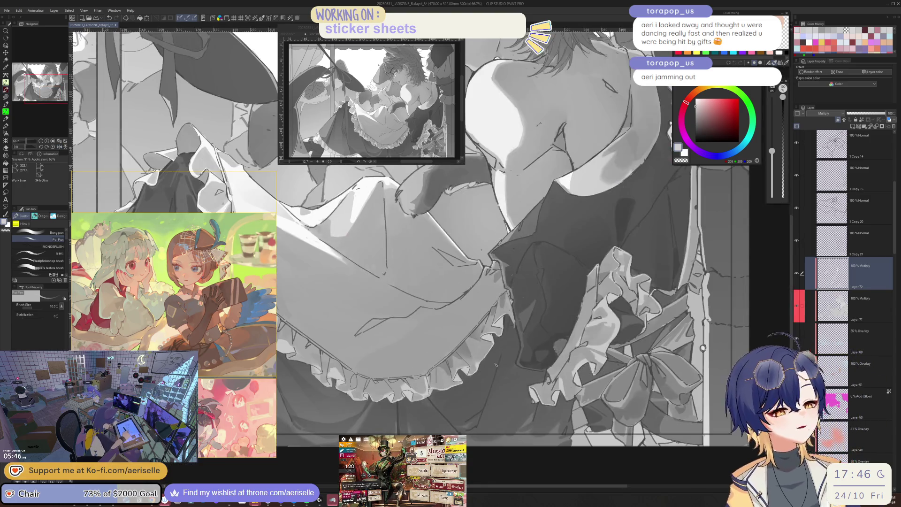
pyautogui.scroll(4, 495, 364)
# Step: Darken a section of the apron ruffle with a gradient, deselect, and switch to the Arknights window
pyautogui.press('m')
pyautogui.moveTo(456, 402)
pyautogui.mouseDown()
pyautogui.moveTo(439, 383)
pyautogui.moveTo(442, 358)
pyautogui.moveTo(460, 351)
pyautogui.moveTo(471, 394)
pyautogui.mouseUp()
pyautogui.press('g')
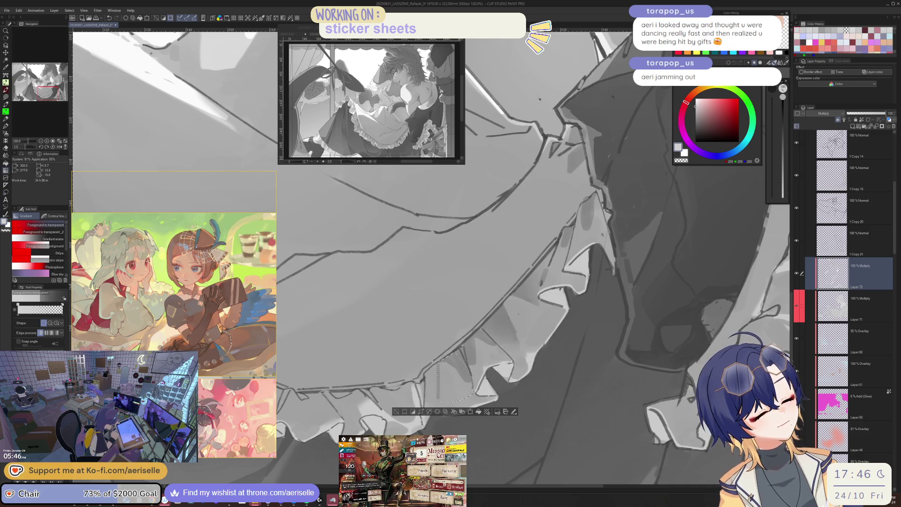
pyautogui.moveTo(463, 363); pyautogui.dragTo(446, 389)
pyautogui.hotkey('ctrl', 'd')
pyautogui.scroll(-4, 405, 398)
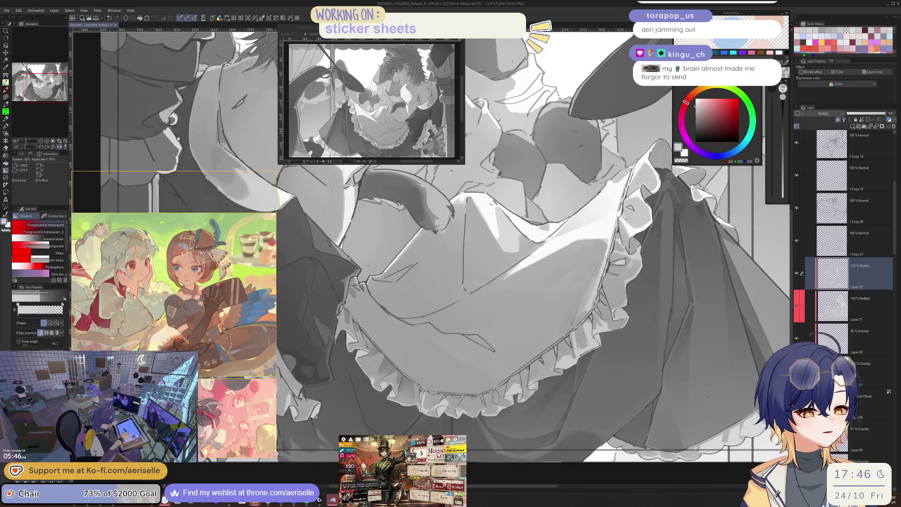
pyautogui.scroll(2, 413, 324)
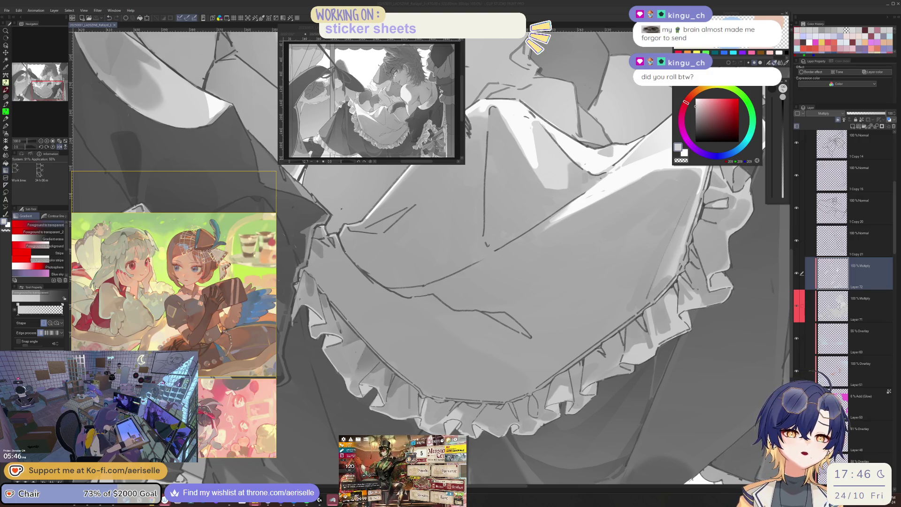
pyautogui.hotkey('alt', 'Tab')
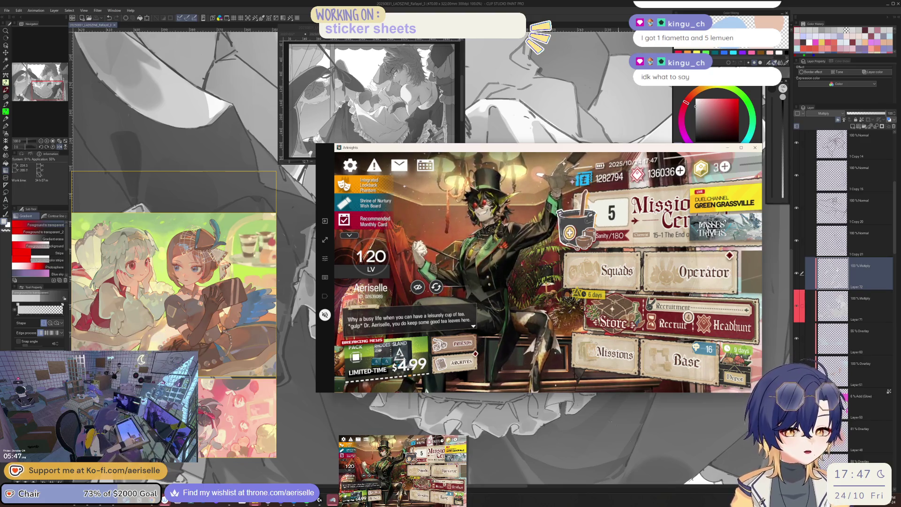
pyautogui.click(721, 329)
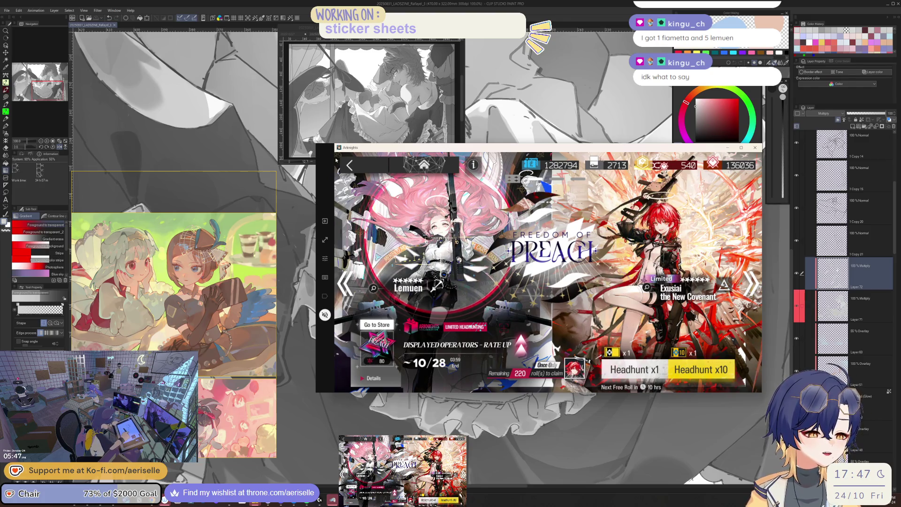
pyautogui.click(349, 165)
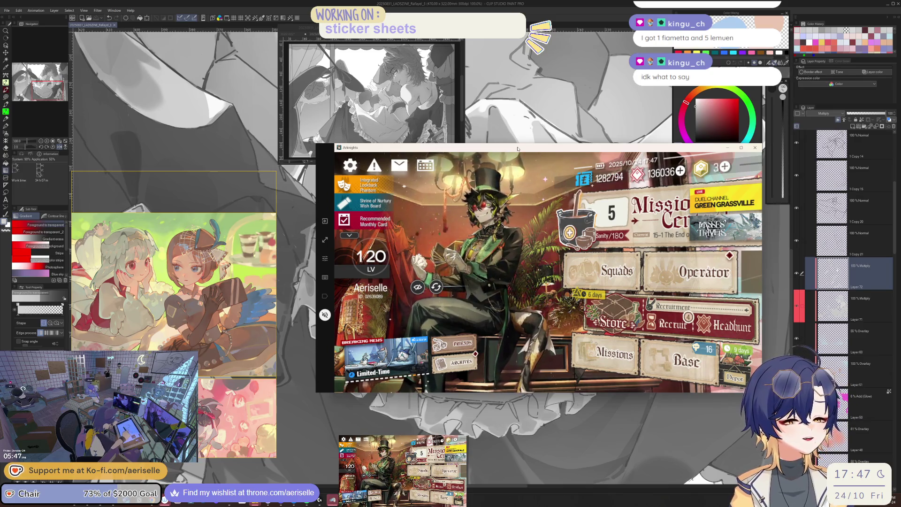
pyautogui.moveTo(174, 200)
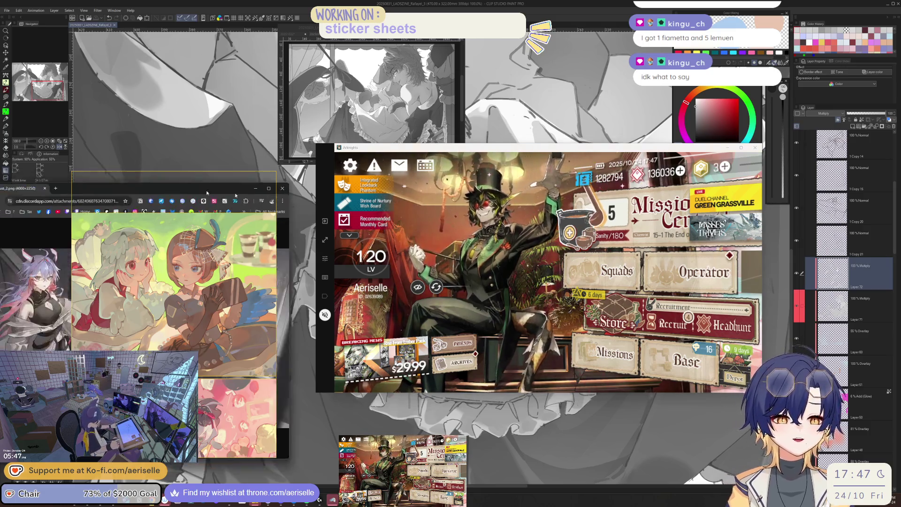
# Step: Bring the Chrome window into view, add OR_illust.png as a tab, and zoom into the purple-haired character
pyautogui.moveTo(0, 240); pyautogui.dragTo(634, 171)
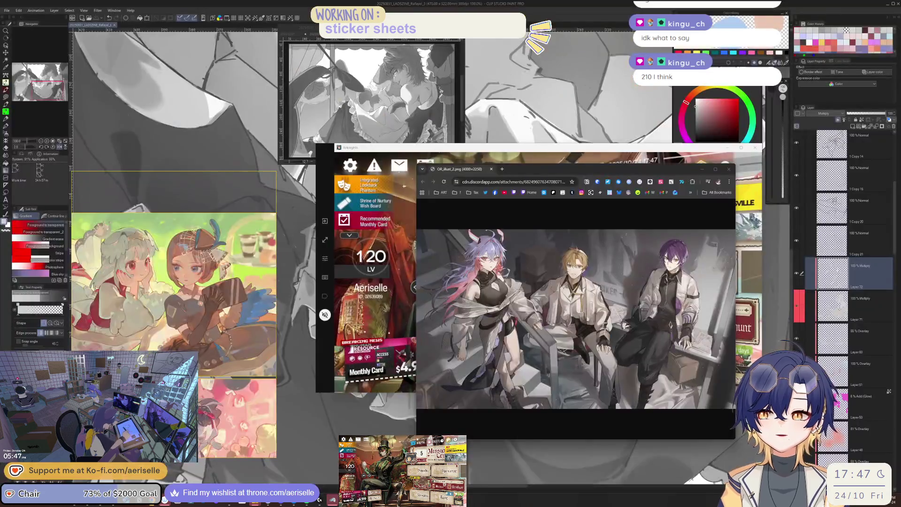
pyautogui.moveTo(122, 197); pyautogui.dragTo(487, 178)
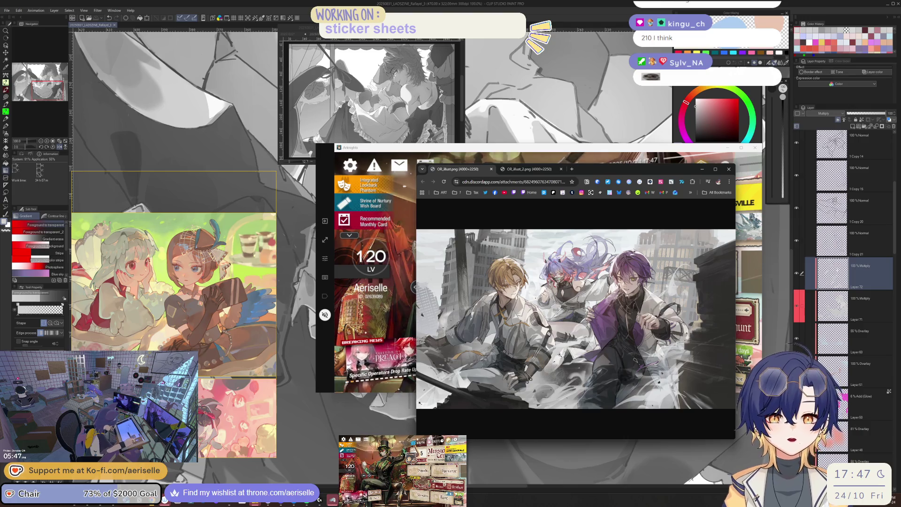
pyautogui.click(605, 343)
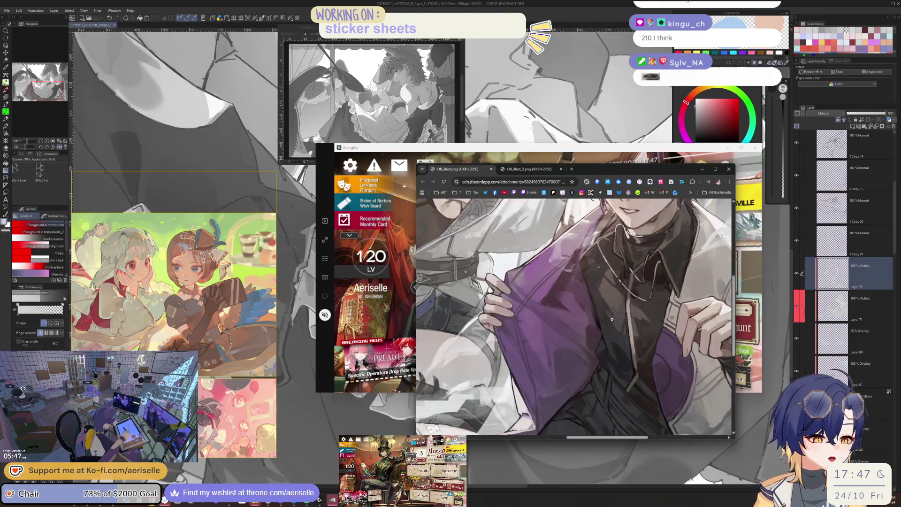
pyautogui.scroll(3, 600, 350)
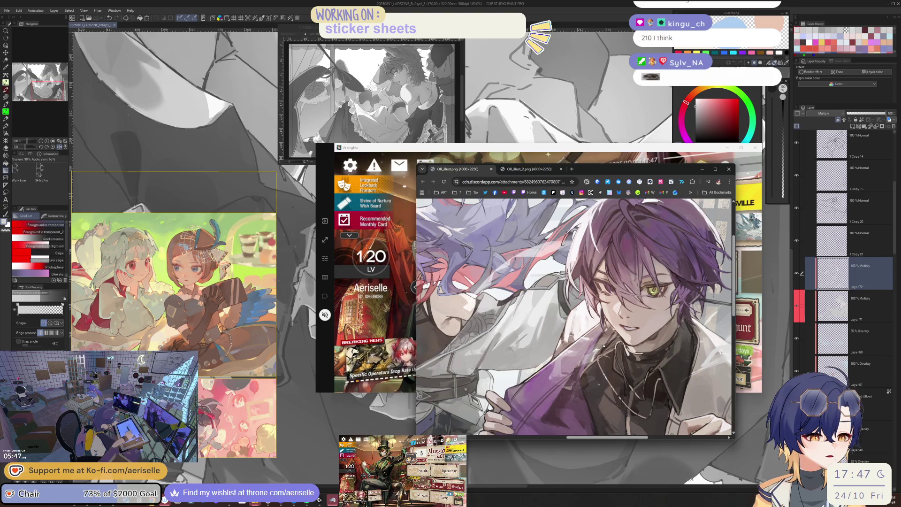
pyautogui.click(603, 345)
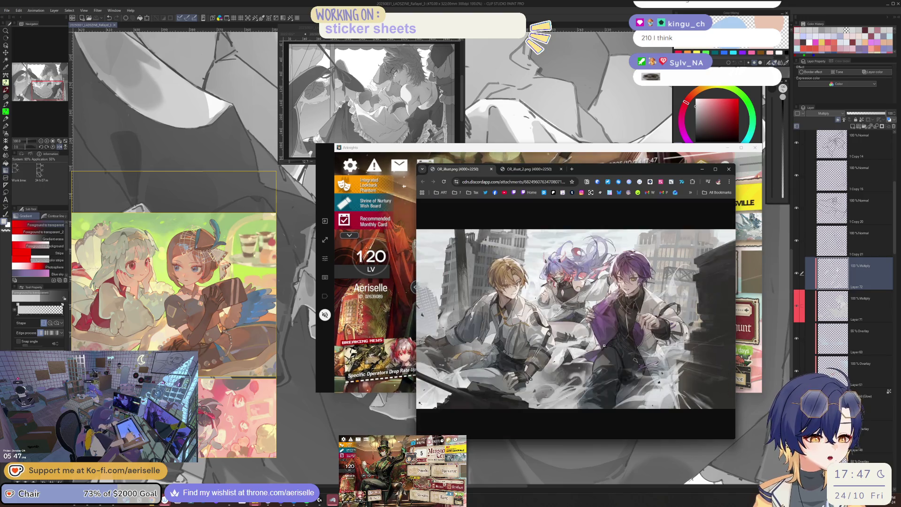
# Step: Switch to OR_illust_2.png and zoom in to examine the pink-haired girl
pyautogui.click(518, 171)
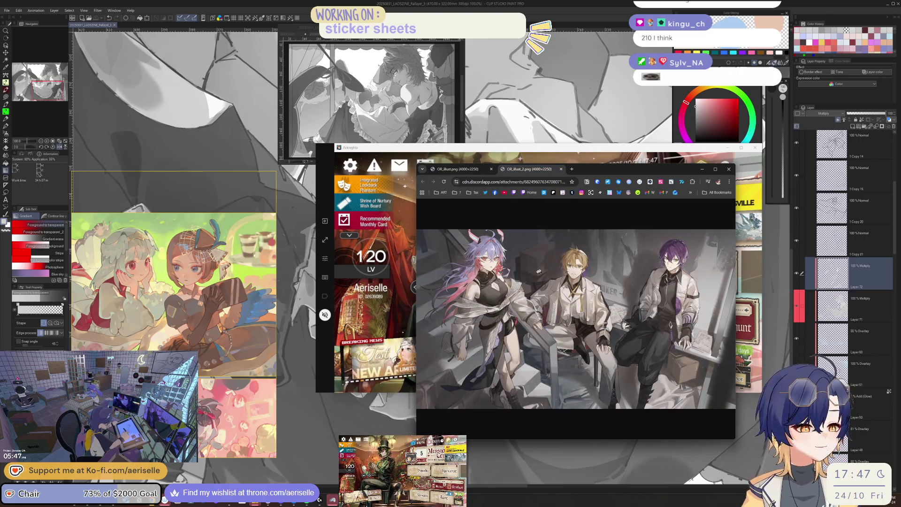
pyautogui.click(481, 260)
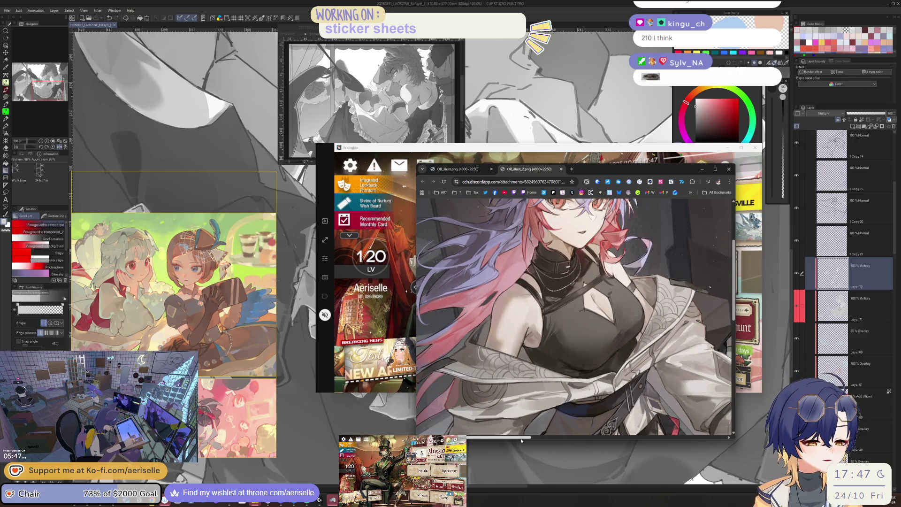
pyautogui.hscroll(5, 624, 429)
pyautogui.hscroll(5, 624, 430)
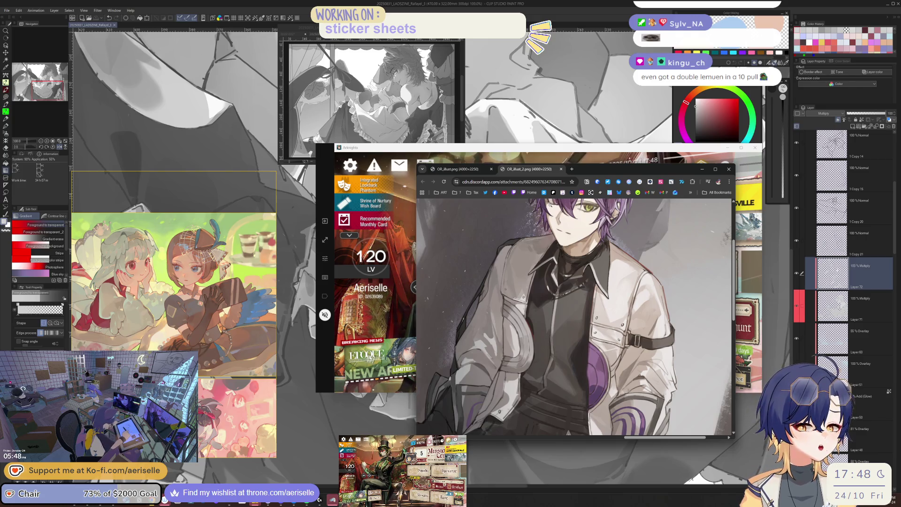
# Step: View OR_illust.png at full size, then move the browser window lower and minimize it
pyautogui.click(447, 170)
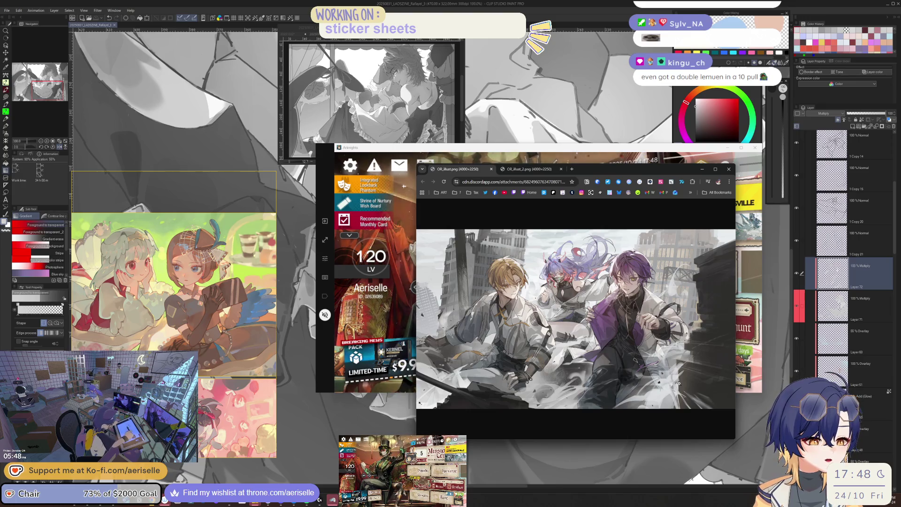
pyautogui.click(614, 408)
pyautogui.scroll(3, 627, 415)
pyautogui.scroll(2, 627, 415)
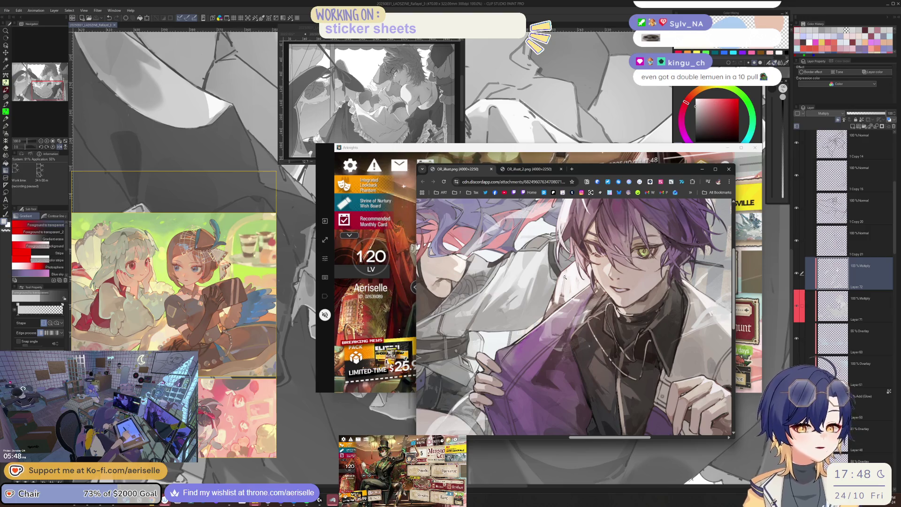
pyautogui.scroll(2, 516, 275)
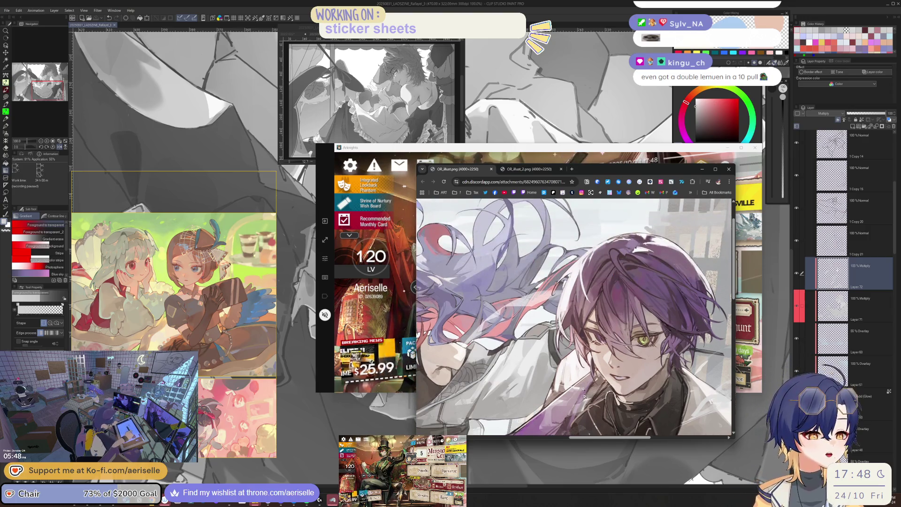
pyautogui.moveTo(606, 437)
pyautogui.mouseDown()
pyautogui.moveTo(529, 435)
pyautogui.moveTo(570, 436)
pyautogui.mouseUp()
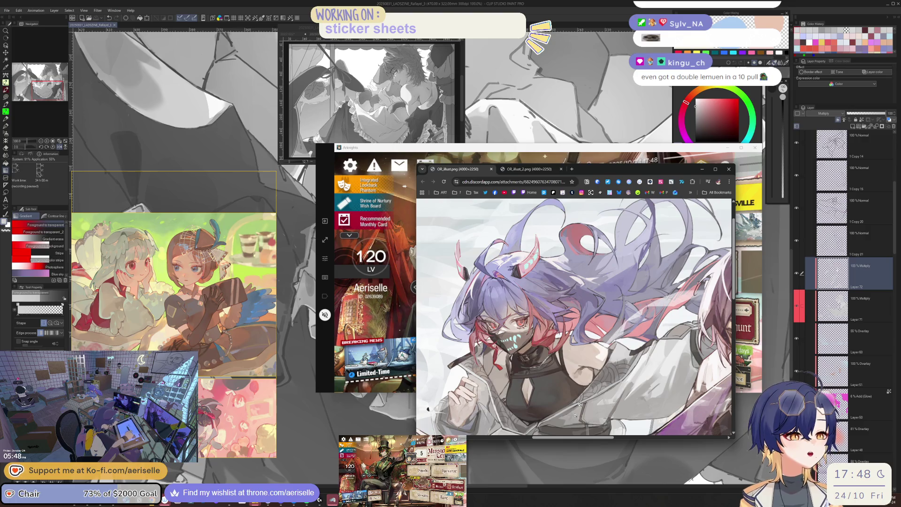
pyautogui.moveTo(583, 172)
pyautogui.mouseDown()
pyautogui.moveTo(562, 162)
pyautogui.moveTo(434, 209)
pyautogui.mouseUp()
pyautogui.click(553, 206)
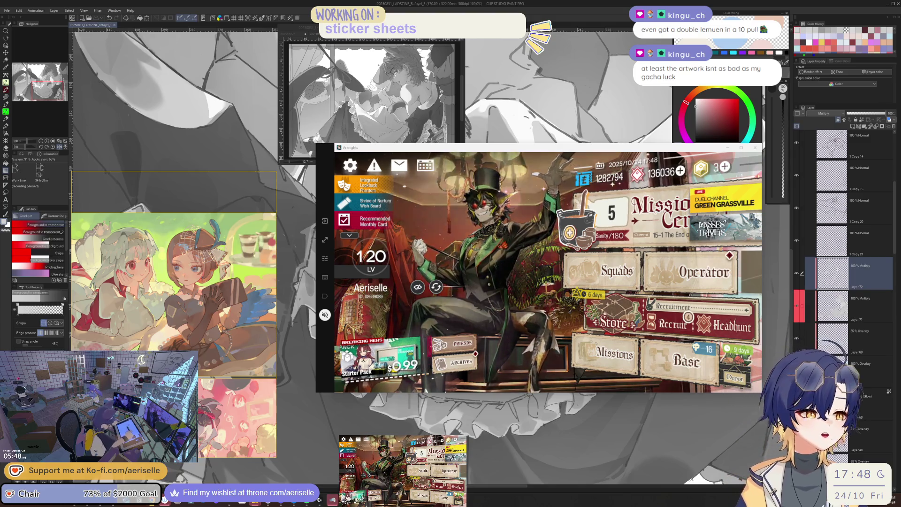
# Step: Alt+Tab back to the Clip Studio Paint maid illustration canvas
pyautogui.hotkey('alt', 'Tab')
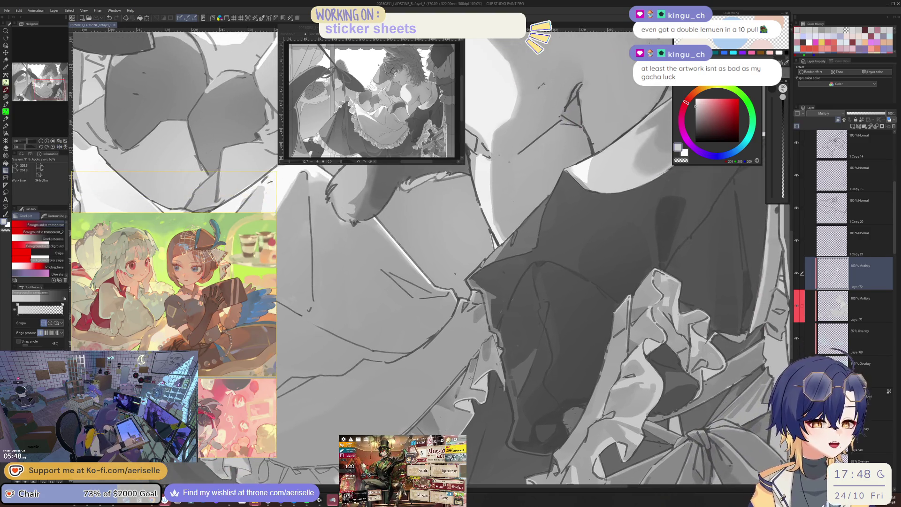
# Step: Lasso a fold on the dark vest and switch to the Gradient tool
pyautogui.press('p')
pyautogui.scroll(1, 457, 293)
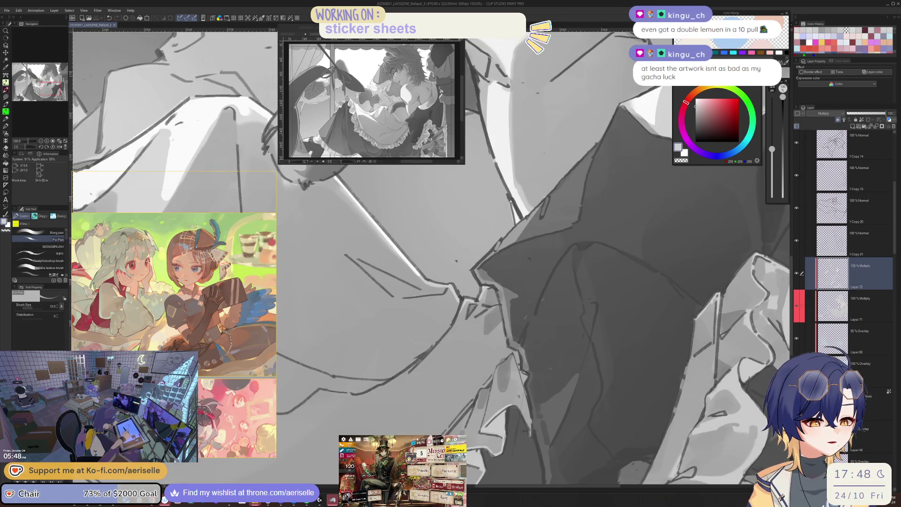
pyautogui.press('m')
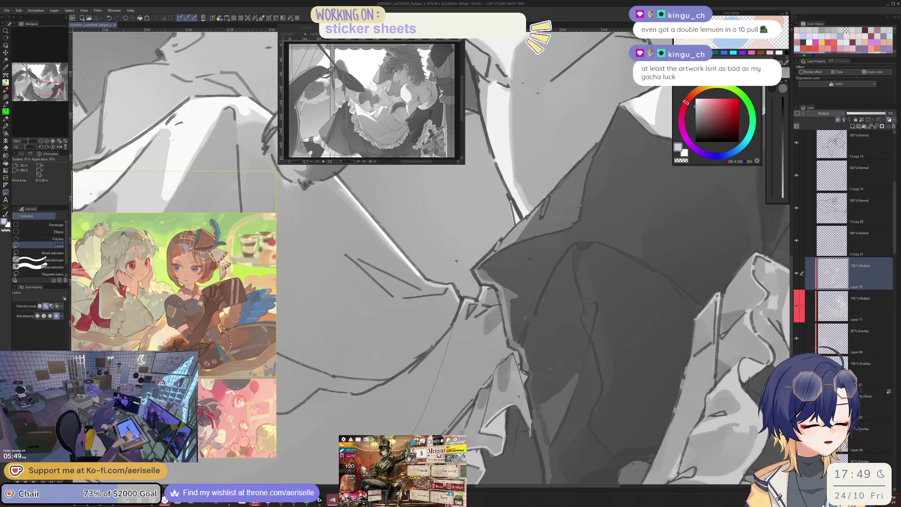
pyautogui.moveTo(415, 429); pyautogui.dragTo(413, 429)
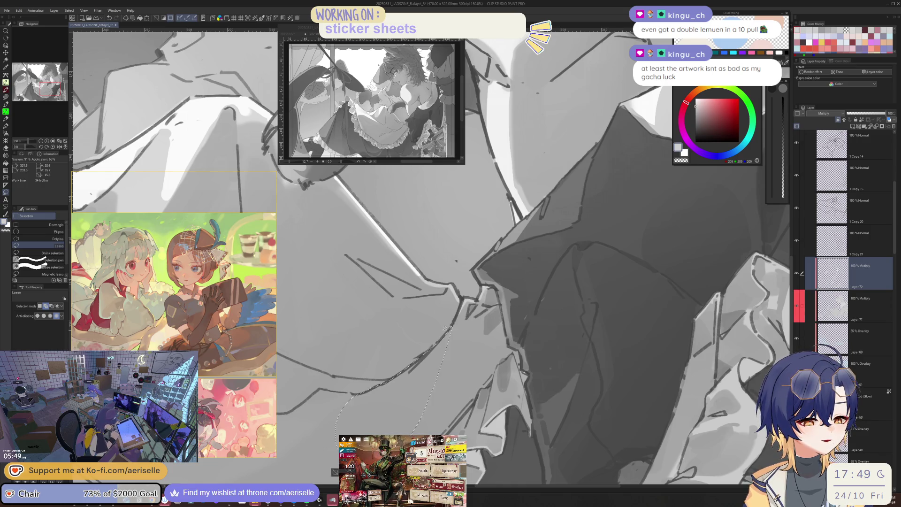
pyautogui.scroll(-3, 413, 429)
pyautogui.press('g')
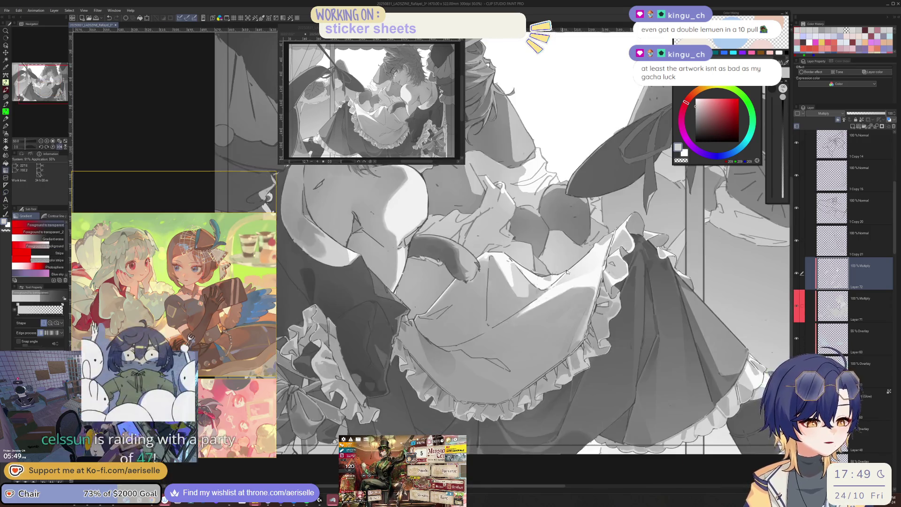
pyautogui.scroll(-3, 369, 389)
# Step: Lasso a region of the lower apron folds, then deselect and zoom out to the flipped full view
pyautogui.press('h')
pyautogui.scroll(3, 421, 364)
pyautogui.scroll(4, 421, 364)
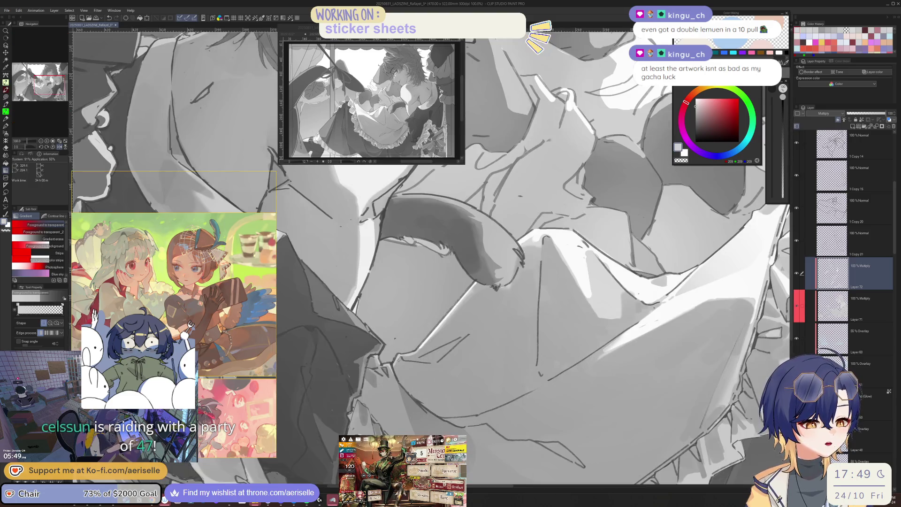
pyautogui.press('m')
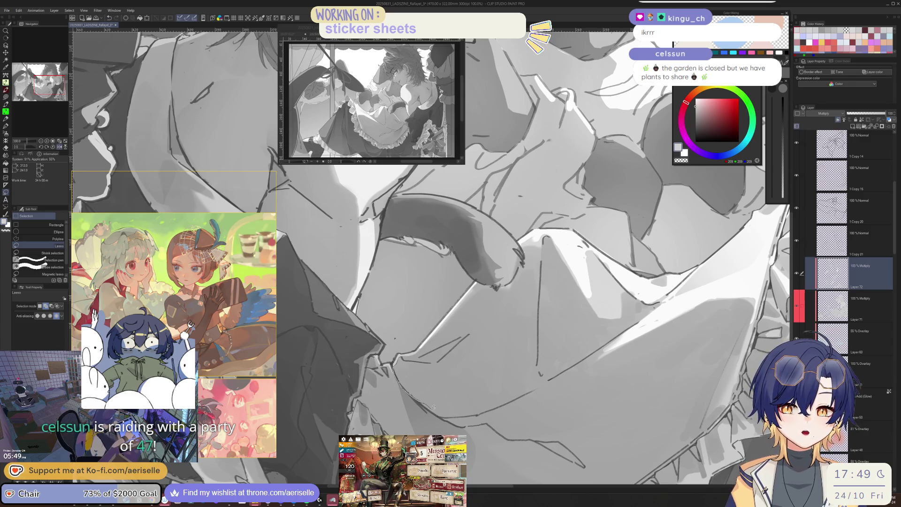
pyautogui.moveTo(436, 408)
pyautogui.mouseDown()
pyautogui.moveTo(451, 403)
pyautogui.moveTo(439, 360)
pyautogui.moveTo(403, 360)
pyautogui.mouseUp()
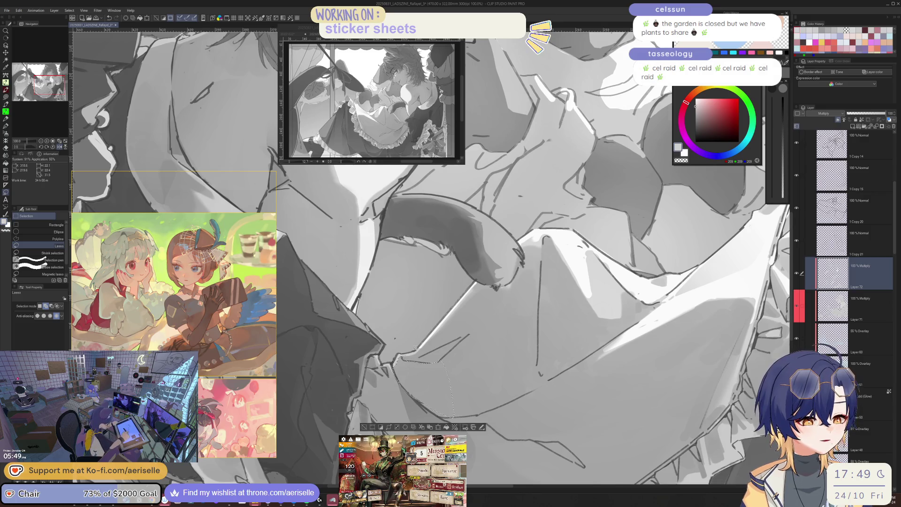
pyautogui.press('h')
pyautogui.hotkey('ctrl', '-')
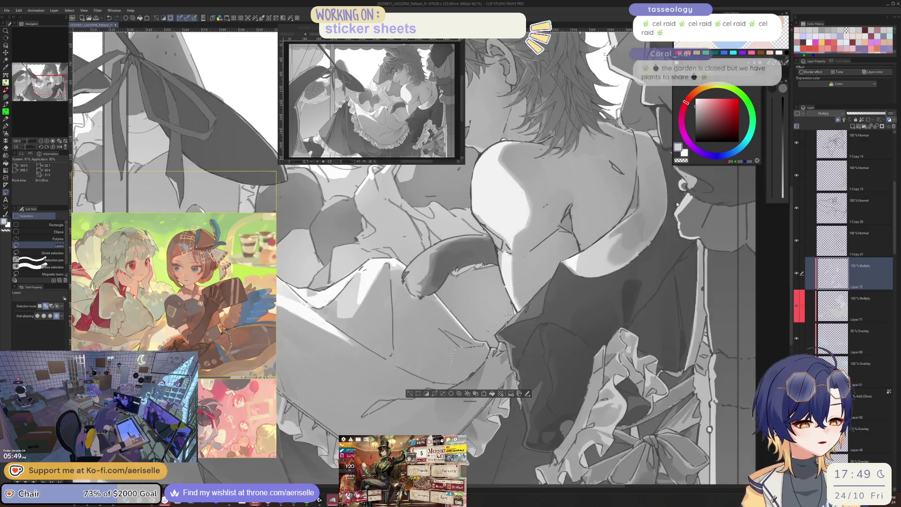
pyautogui.press('g')
pyautogui.hotkey('ctrl', 'd')
pyautogui.hotkey('ctrl', '-')
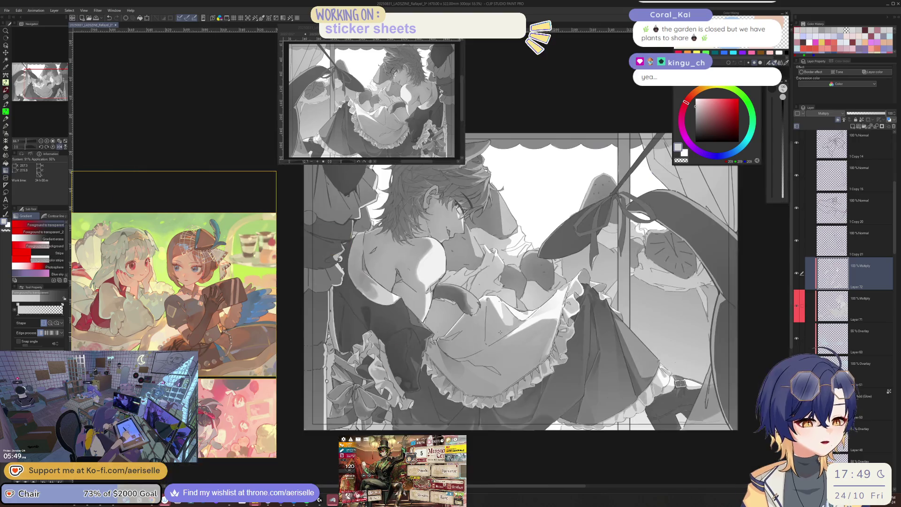
# Step: Save the illustration with Ctrl+S
pyautogui.press('h')
pyautogui.hotkey('ctrl', 's')
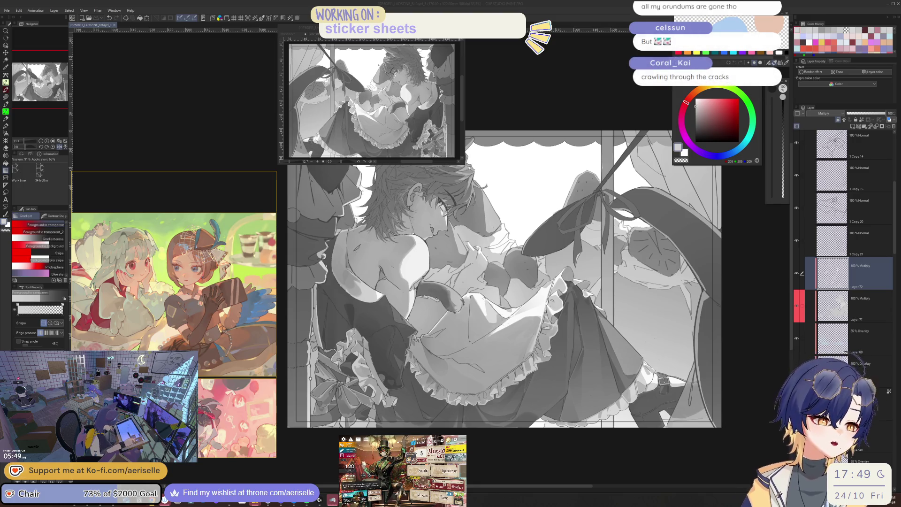
pyautogui.click(835, 271)
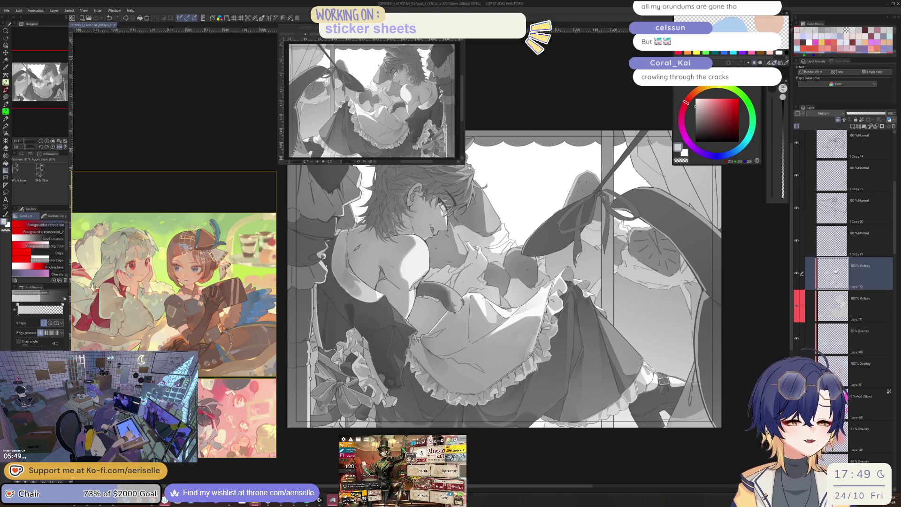
# Step: Switch to the pen brush and adjust its size, settling on 12
pyautogui.press('h')
pyautogui.scroll(3, 432, 328)
pyautogui.press('e')
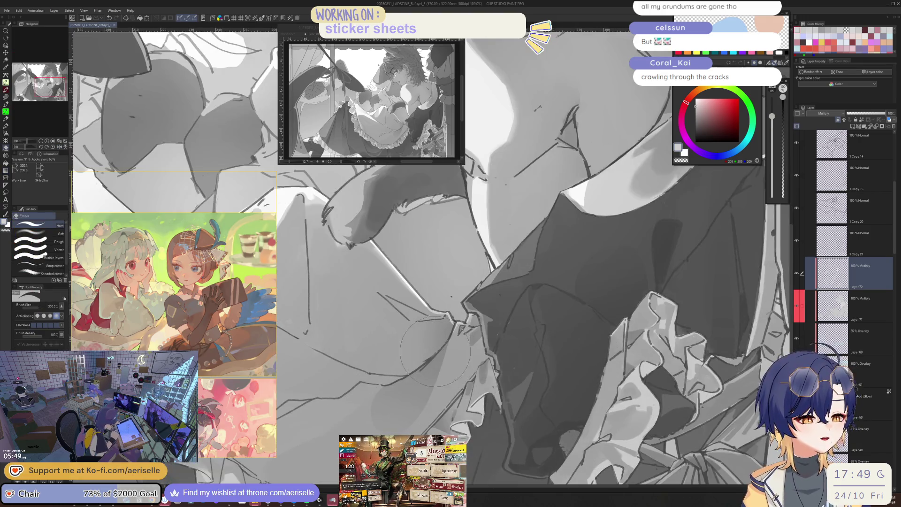
pyautogui.press('h')
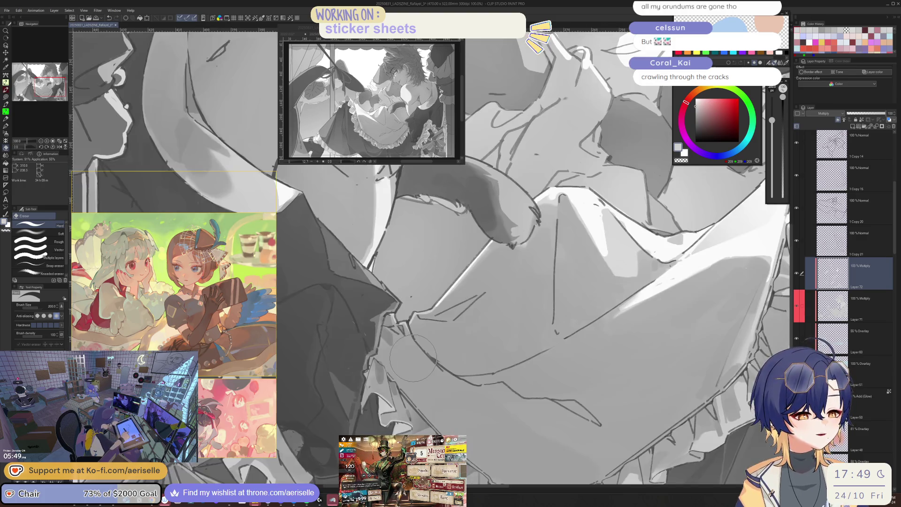
pyautogui.press('p')
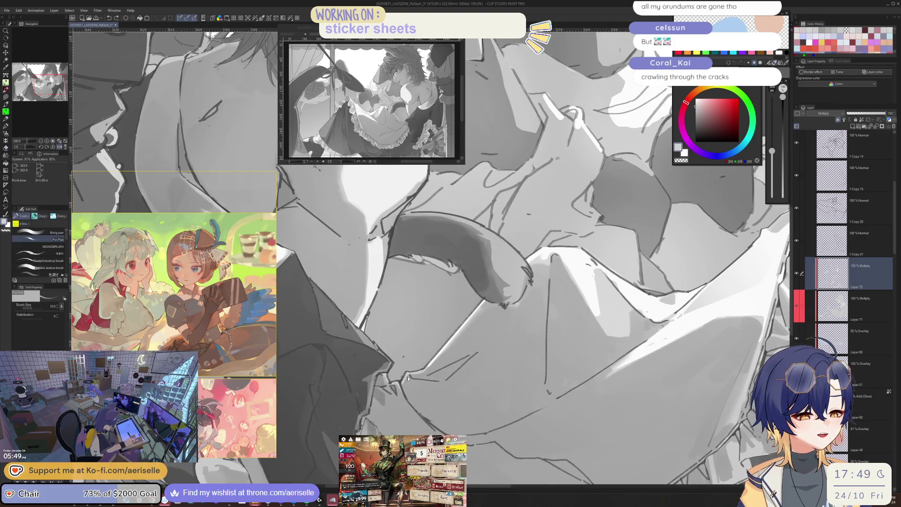
pyautogui.press('h')
pyautogui.press(']')
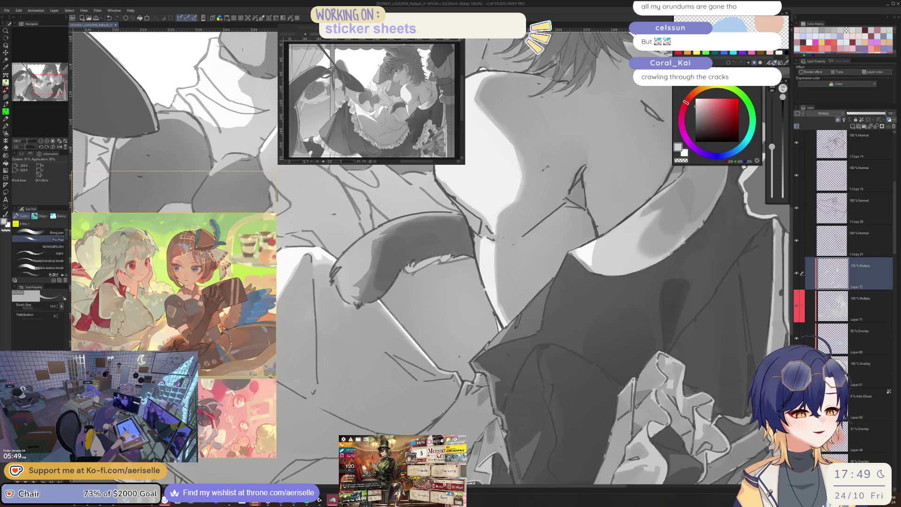
pyautogui.press('h')
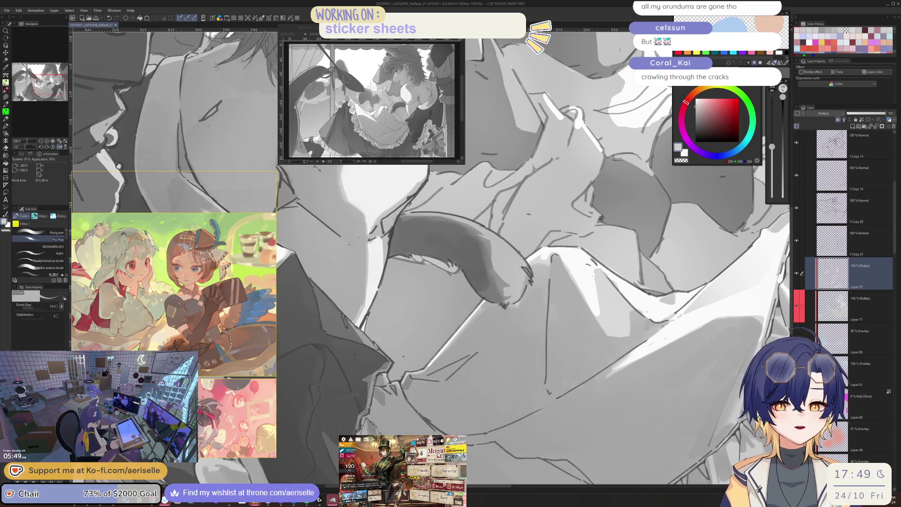
pyautogui.press('[')
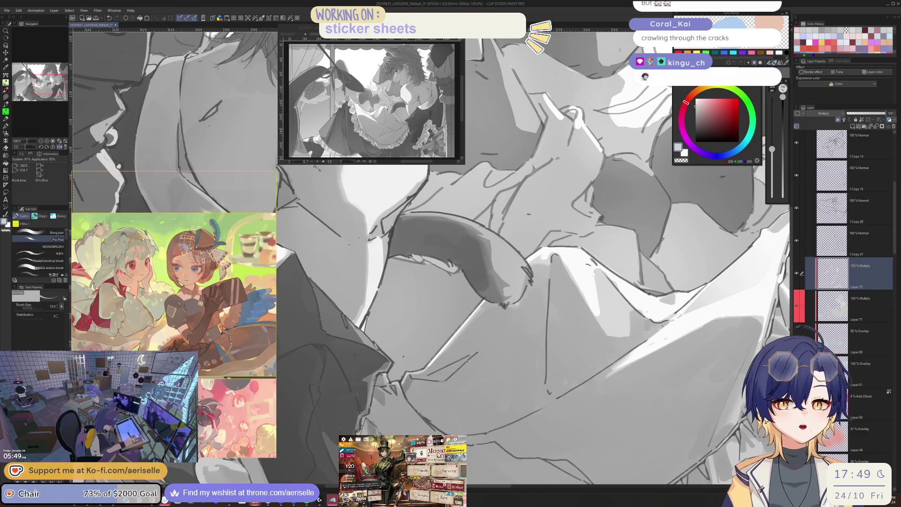
# Step: After checking the zine references, try a grey stroke on the lower apron, undo it, and enlarge the brush to 25
pyautogui.click(164, 237)
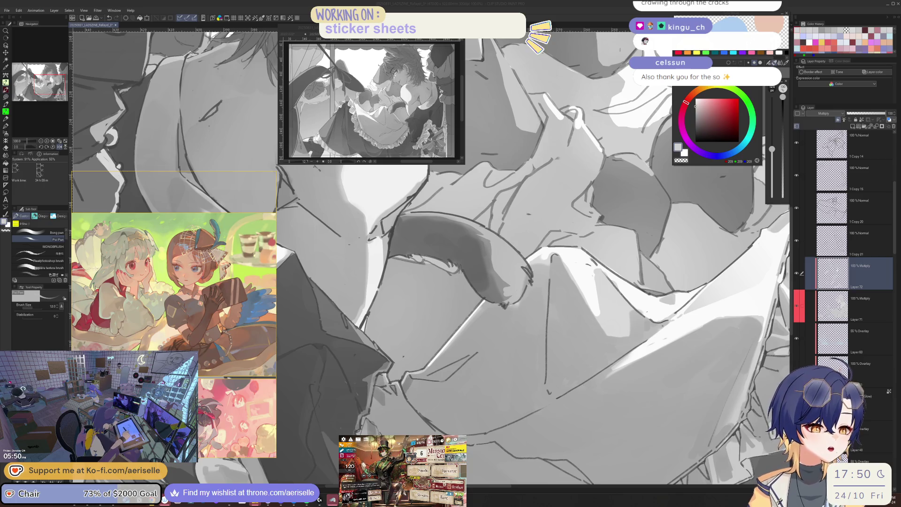
pyautogui.click(482, 425)
pyautogui.scroll(-2, 482, 424)
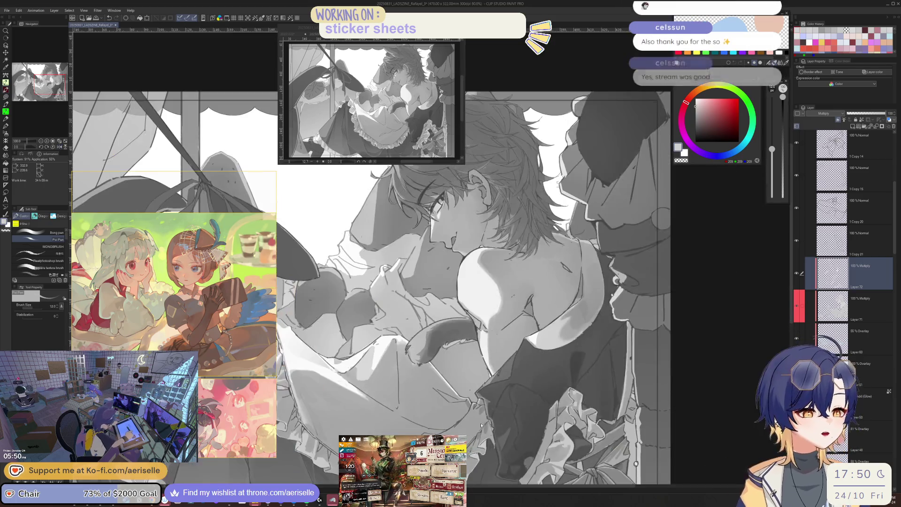
pyautogui.scroll(3, 502, 413)
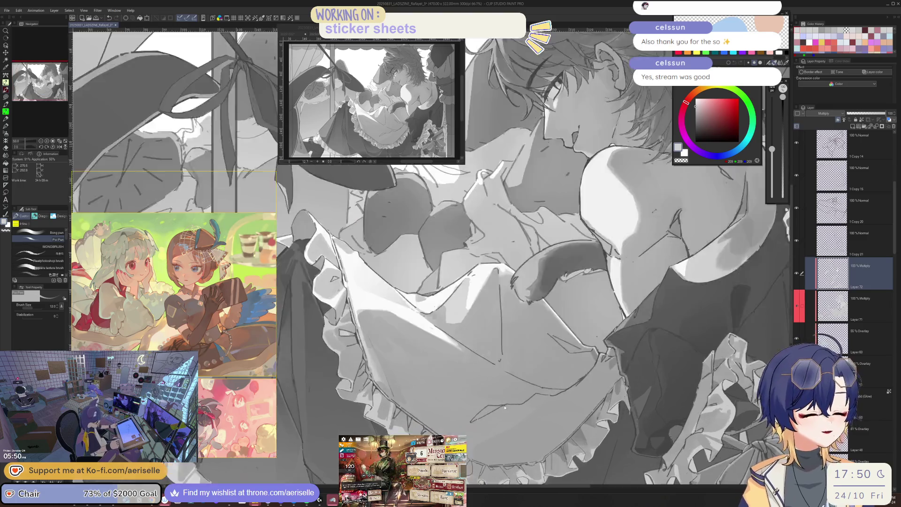
pyautogui.moveTo(518, 403)
pyautogui.mouseDown()
pyautogui.moveTo(491, 425)
pyautogui.moveTo(529, 418)
pyautogui.moveTo(545, 402)
pyautogui.moveTo(510, 416)
pyautogui.mouseUp()
pyautogui.hotkey('ctrl', 'z')
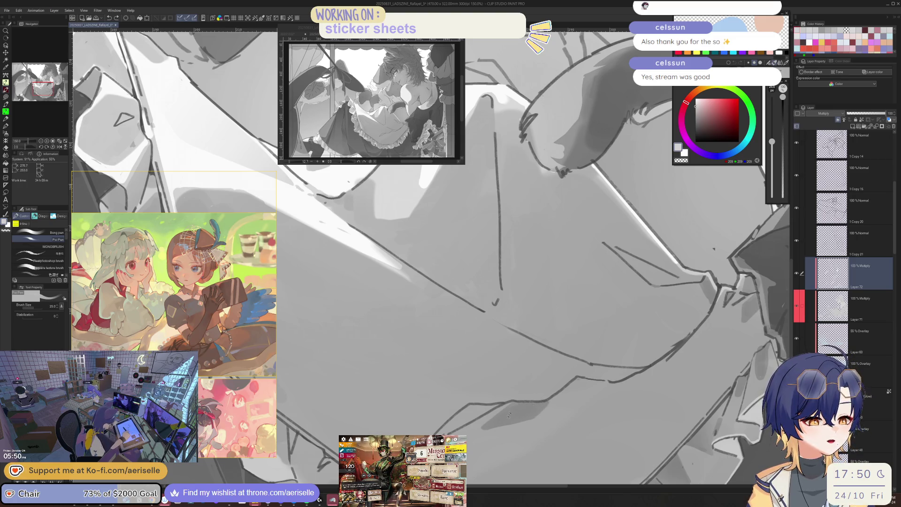
pyautogui.scroll(-5, 508, 414)
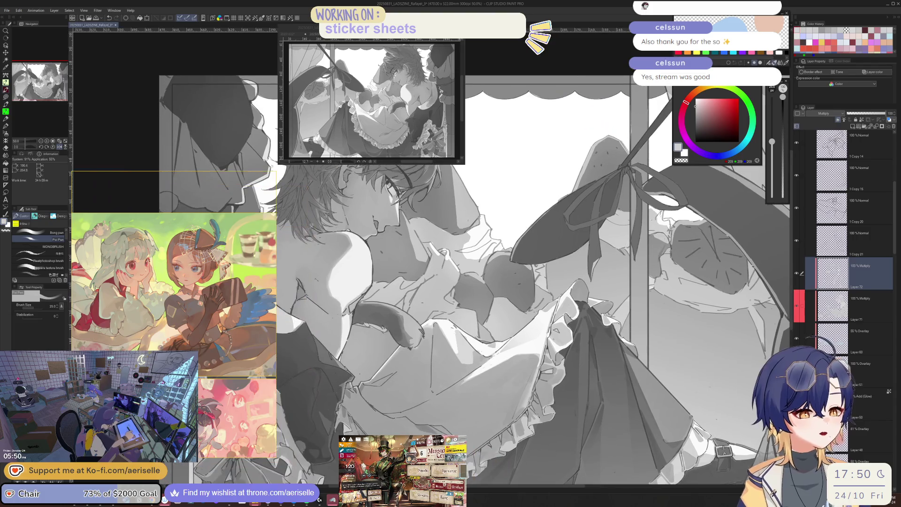
pyautogui.scroll(5, 535, 378)
pyautogui.moveTo(539, 368); pyautogui.dragTo(474, 407)
pyautogui.press(']')
pyautogui.press(']')
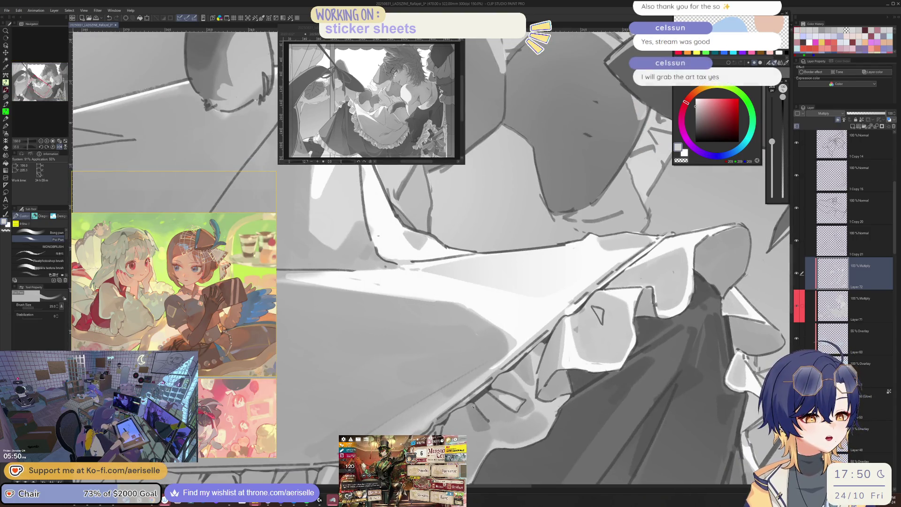
pyautogui.scroll(-4, 472, 406)
pyautogui.hotkey('ctrl', 'shift', 'r')
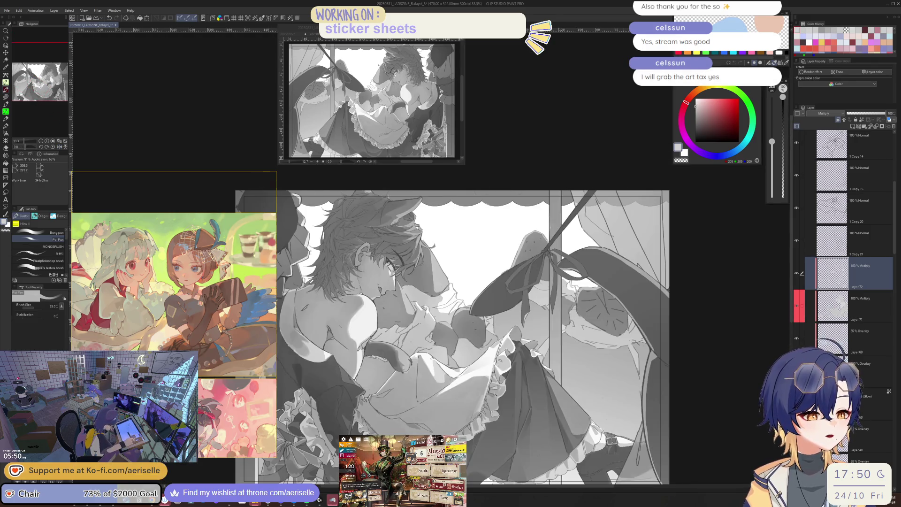
pyautogui.press('h')
pyautogui.scroll(-2, 488, 417)
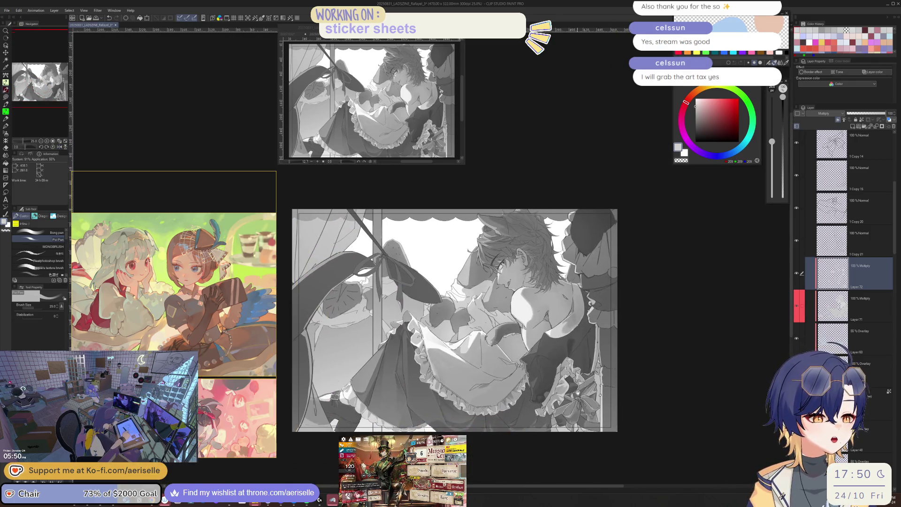
pyautogui.scroll(10, 792, 190)
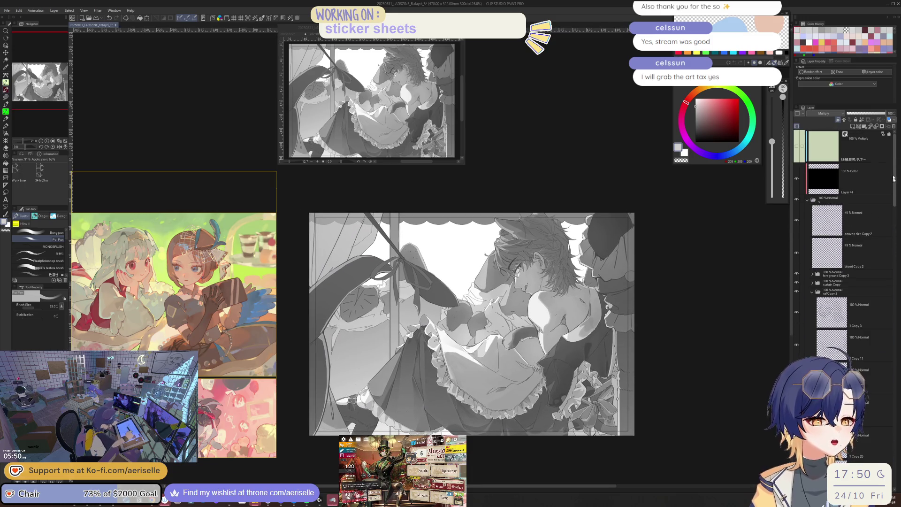
pyautogui.click(797, 179)
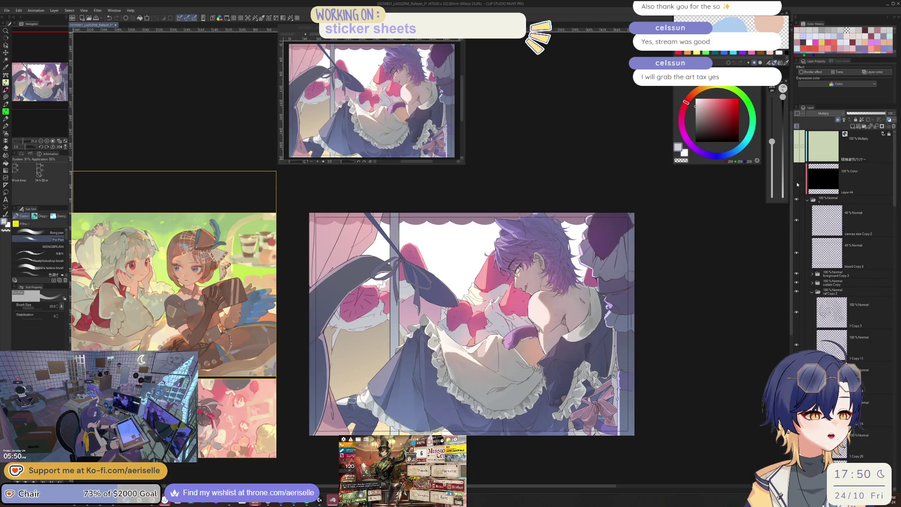
pyautogui.click(796, 179)
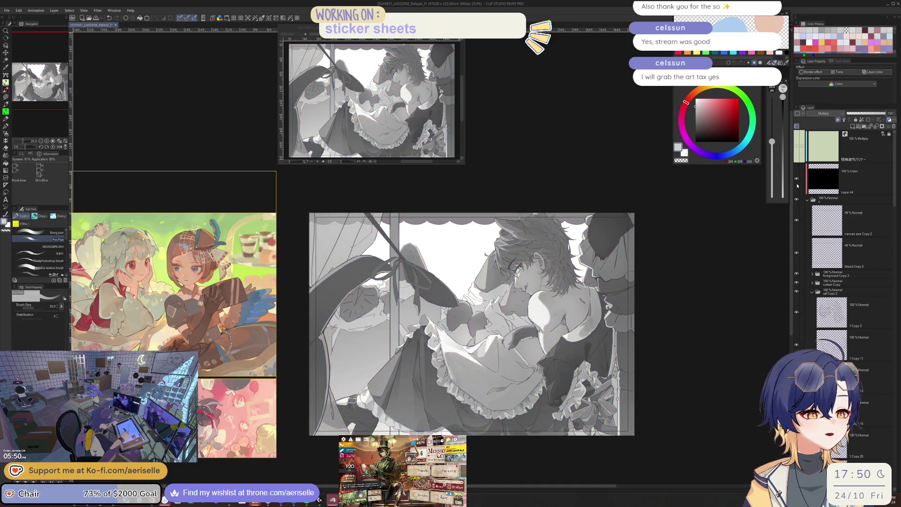
pyautogui.scroll(1, 526, 411)
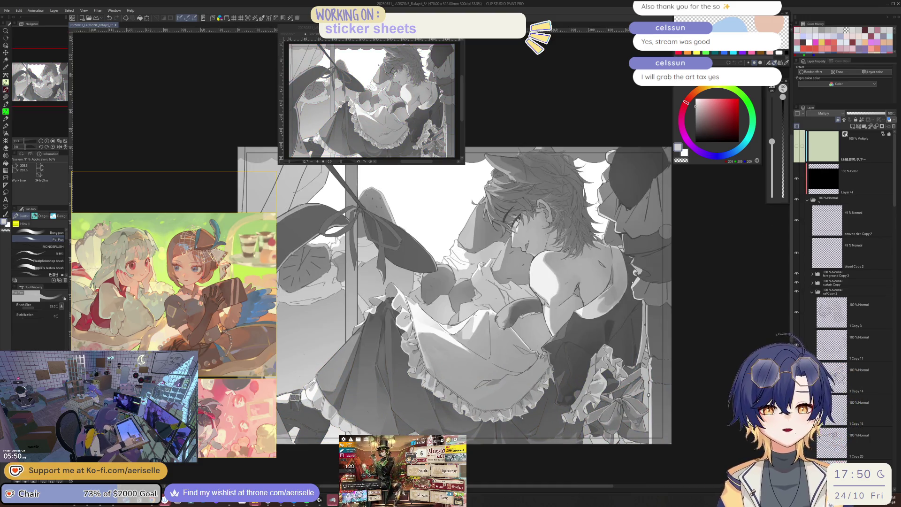
pyautogui.scroll(1, 520, 417)
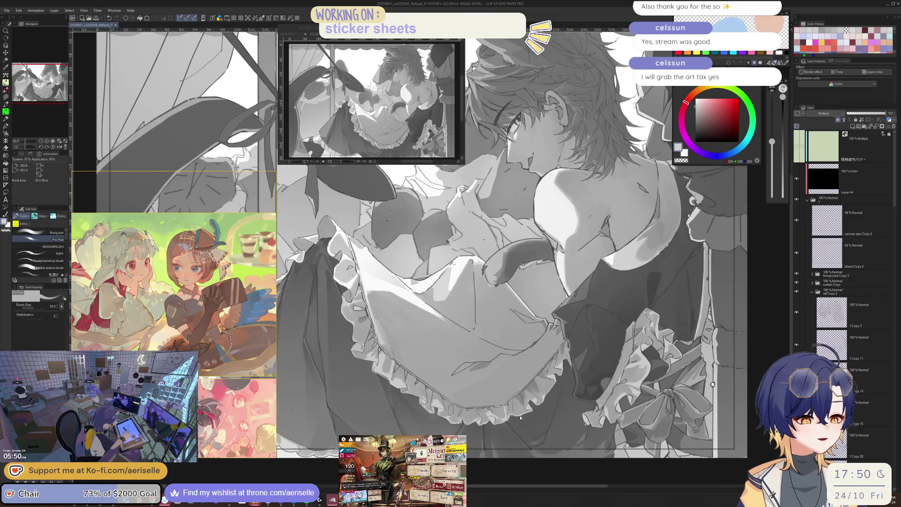
pyautogui.scroll(1, 520, 415)
# Step: Set the brush to 15, then lasso an apron fold and fill it with a darker gradient
pyautogui.press('[')
pyautogui.press('[')
pyautogui.press('[')
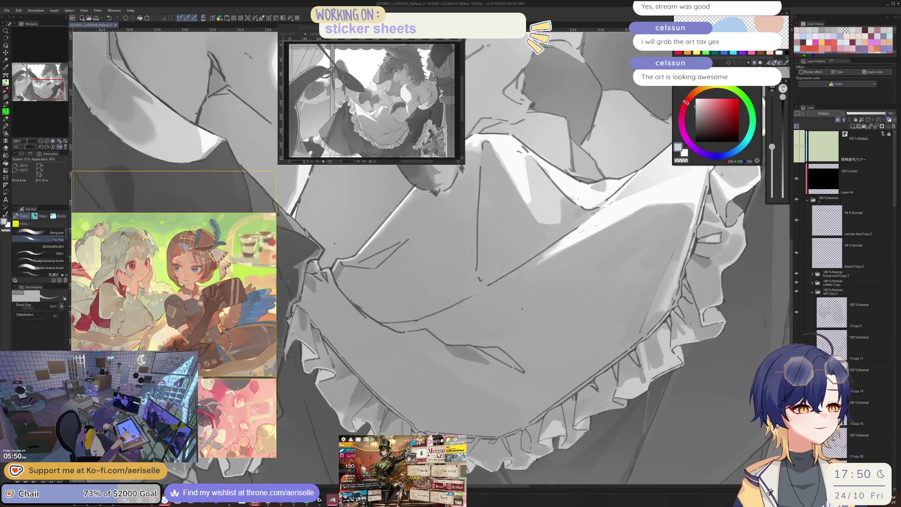
pyautogui.scroll(5, 431, 258)
pyautogui.press('l')
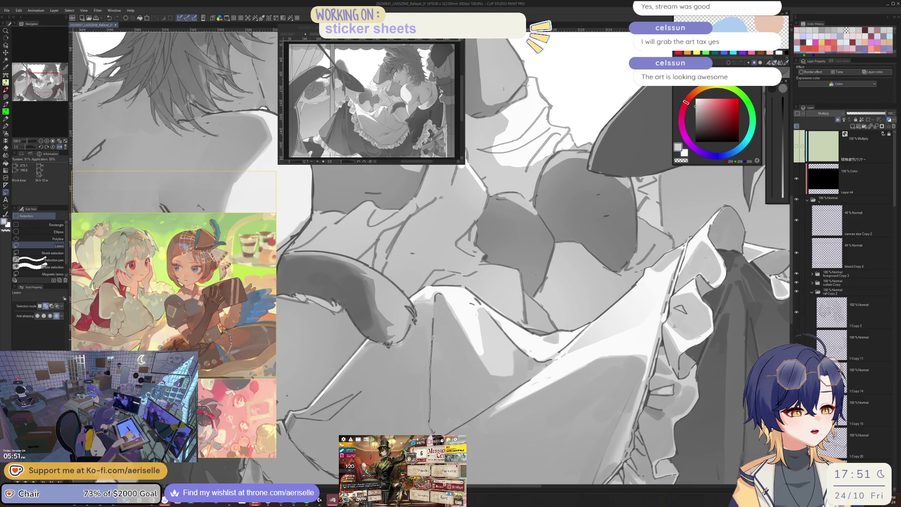
pyautogui.moveTo(439, 300)
pyautogui.mouseDown()
pyautogui.moveTo(429, 422)
pyautogui.moveTo(526, 391)
pyautogui.mouseUp()
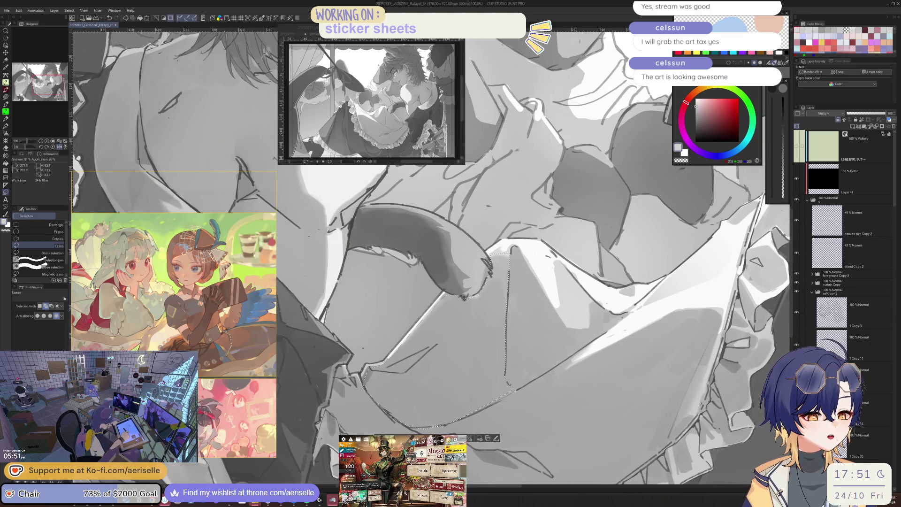
pyautogui.press('g')
pyautogui.moveTo(552, 365); pyautogui.dragTo(518, 396)
pyautogui.hotkey('ctrl', '-')
pyautogui.hotkey('ctrl', '-')
pyautogui.hotkey('ctrl', '-')
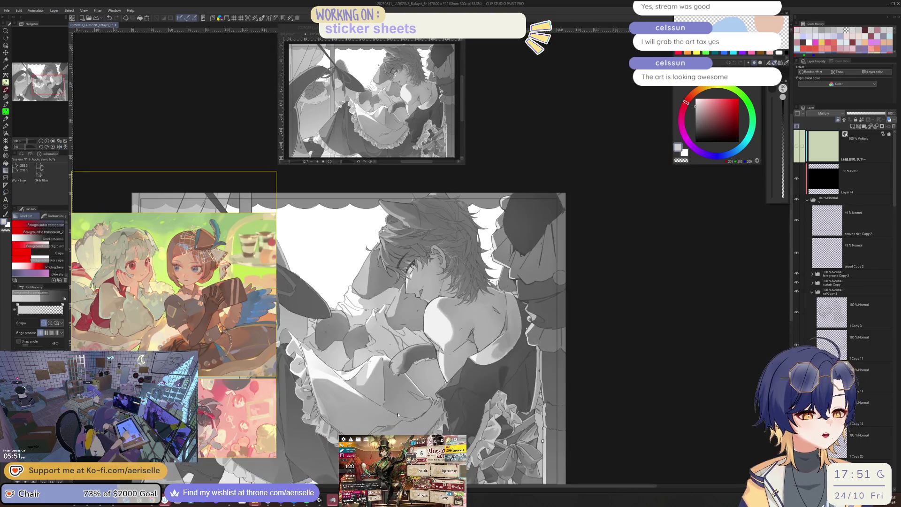
pyautogui.scroll(2, 414, 358)
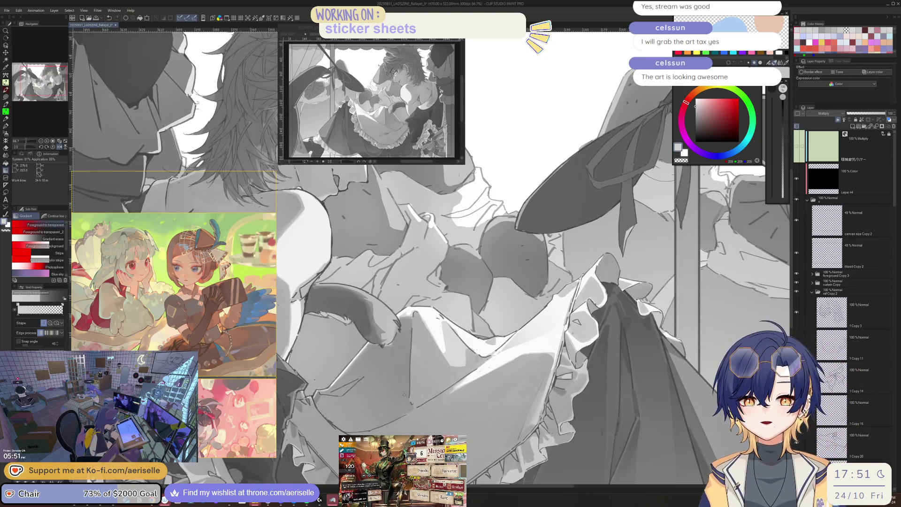
# Step: Flip the canvas to check, then lasso another apron fold and switch to Gradient
pyautogui.press('p')
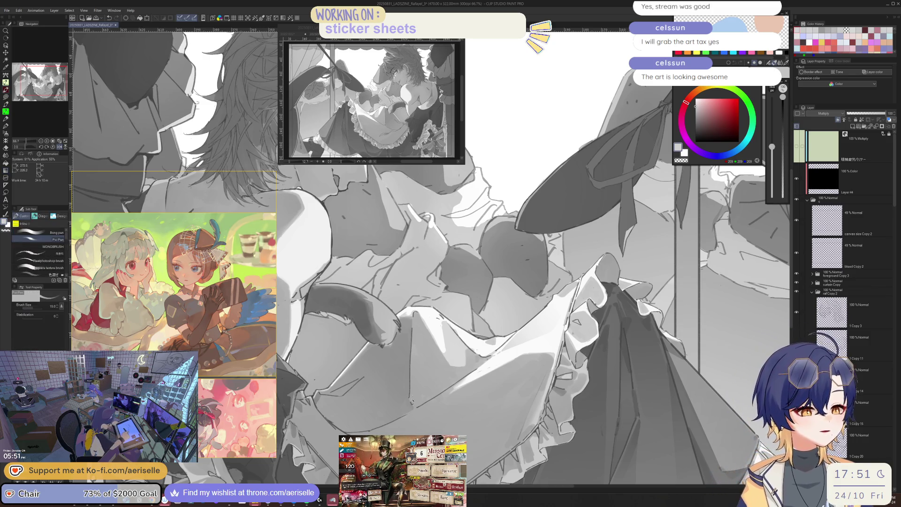
pyautogui.scroll(1, 412, 401)
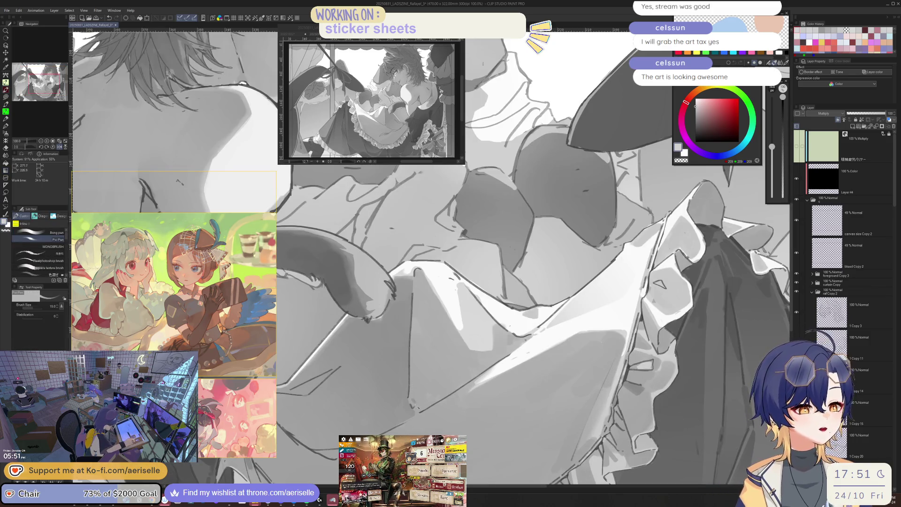
pyautogui.press('h')
pyautogui.press('h')
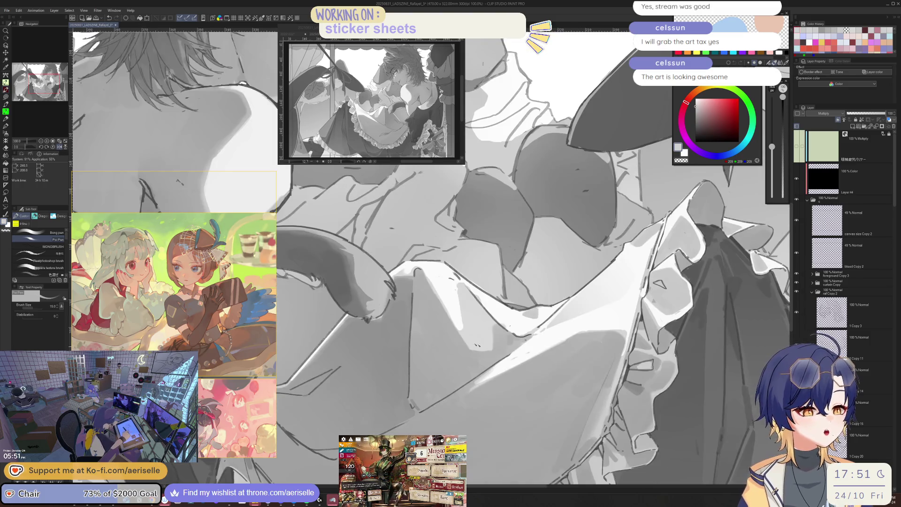
pyautogui.press('m')
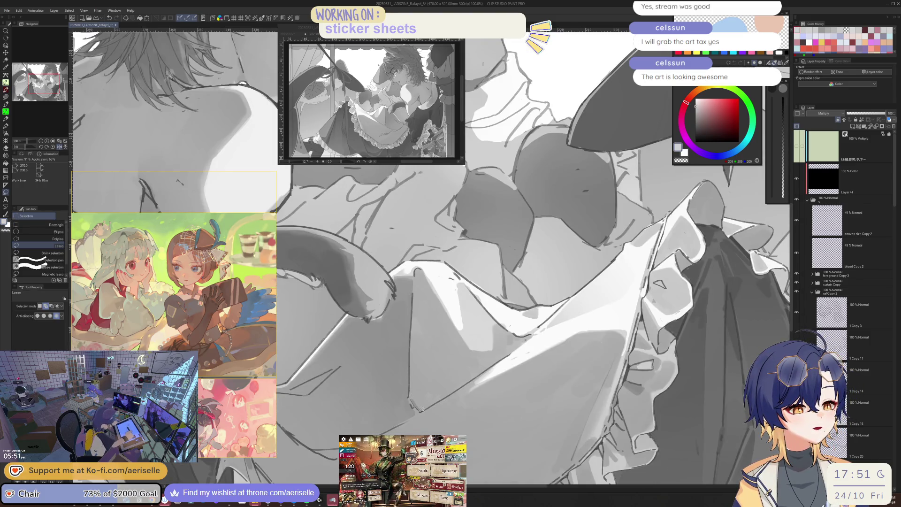
pyautogui.moveTo(468, 347)
pyautogui.mouseDown()
pyautogui.moveTo(420, 274)
pyautogui.moveTo(415, 315)
pyautogui.mouseUp()
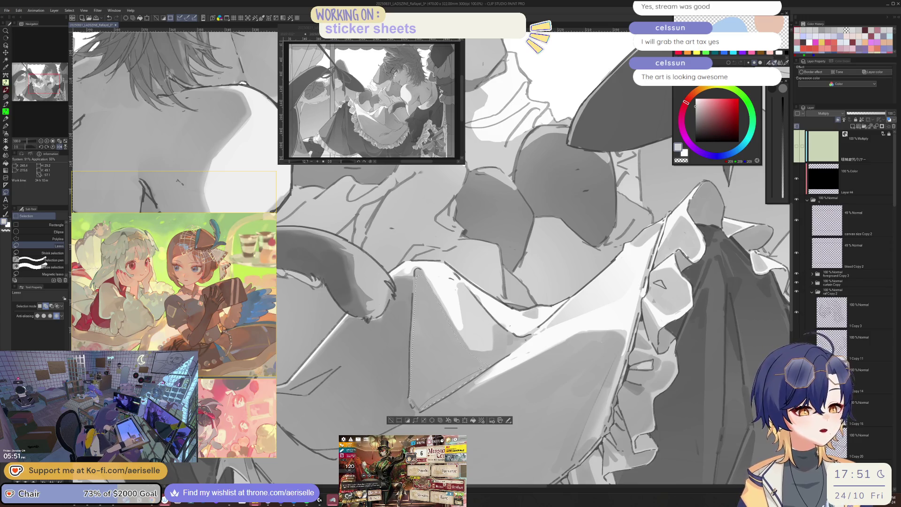
pyautogui.press('g')
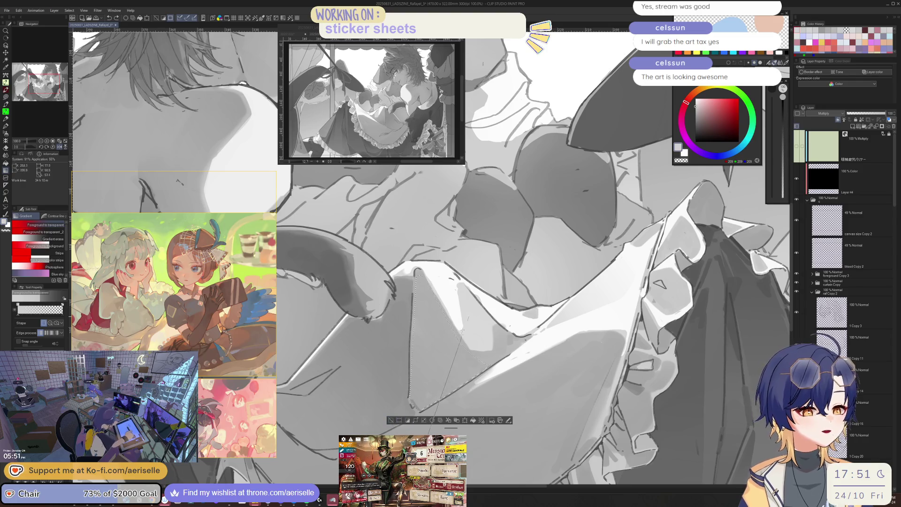
pyautogui.scroll(-4, 390, 421)
pyautogui.scroll(1, 437, 324)
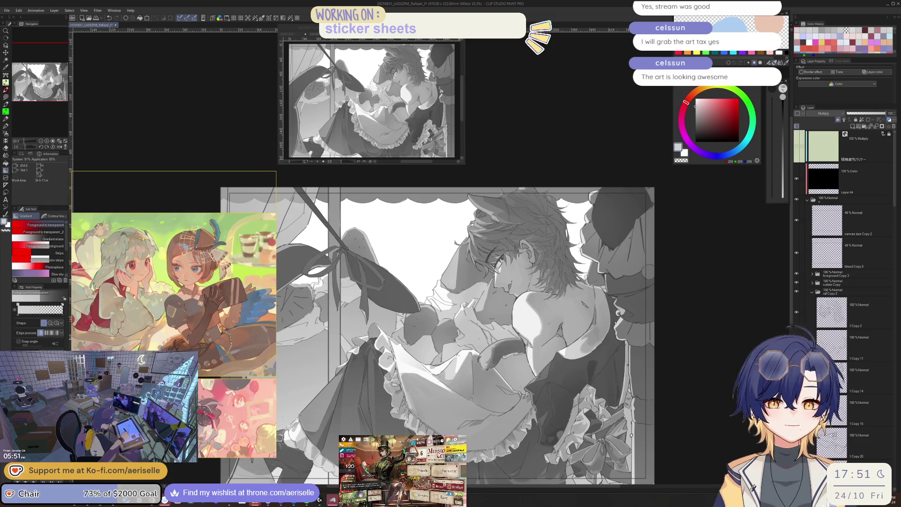
# Step: Rotate the view around the cat tail and switch to the Eraser to clean up shading there
pyautogui.scroll(3, 456, 388)
pyautogui.press('p')
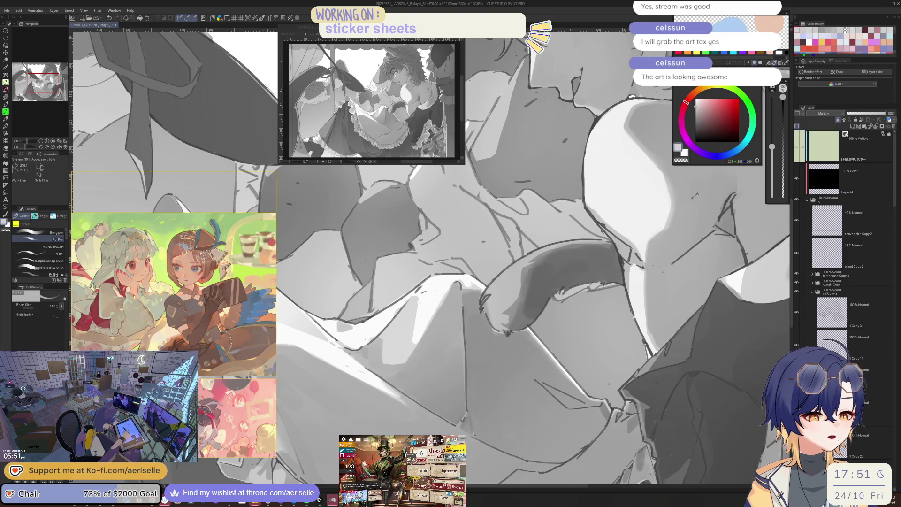
pyautogui.scroll(-3, 465, 432)
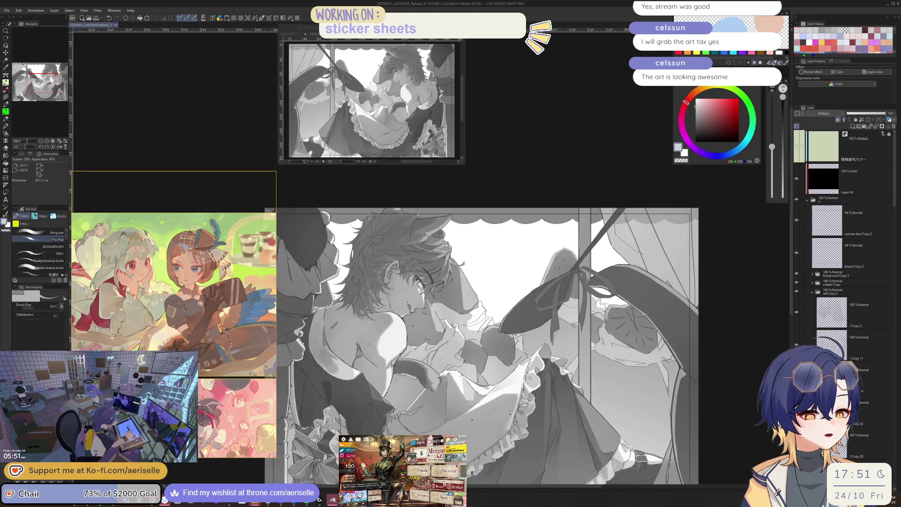
pyautogui.scroll(4, 440, 413)
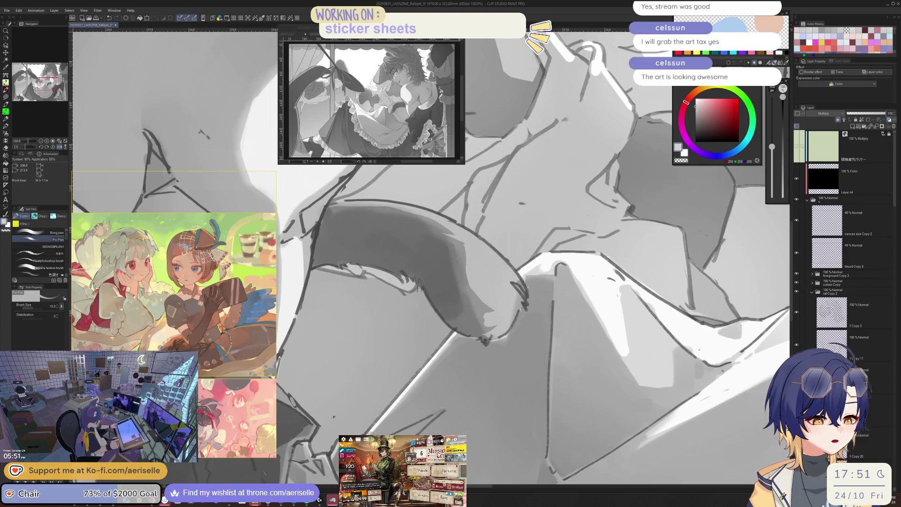
pyautogui.moveTo(516, 328); pyautogui.dragTo(422, 345)
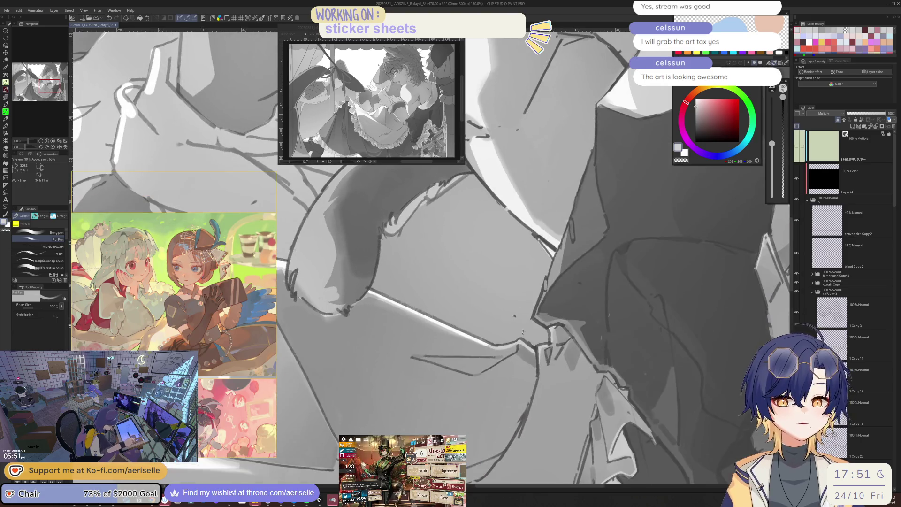
pyautogui.press('e')
pyautogui.scroll(2, 520, 337)
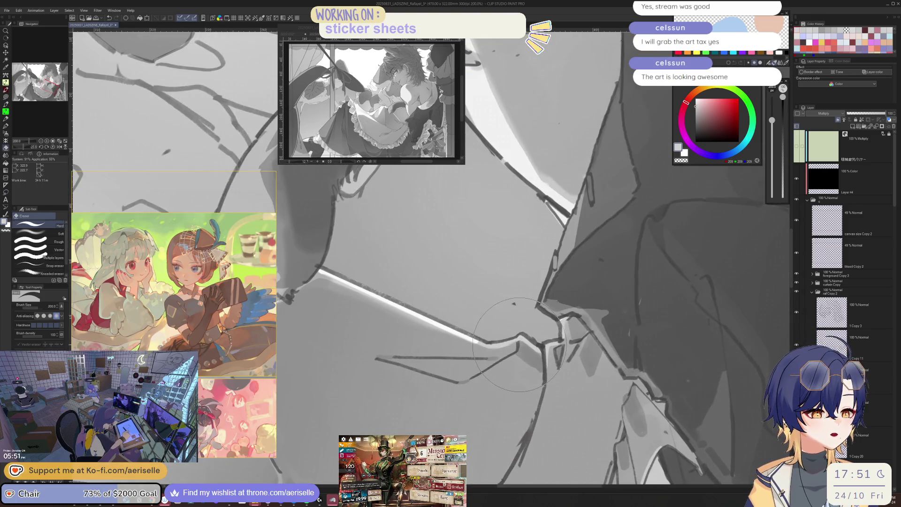
# Step: Lasso the fold area and a narrow strip along the skirt fold, switching to Gradient for each
pyautogui.press('m')
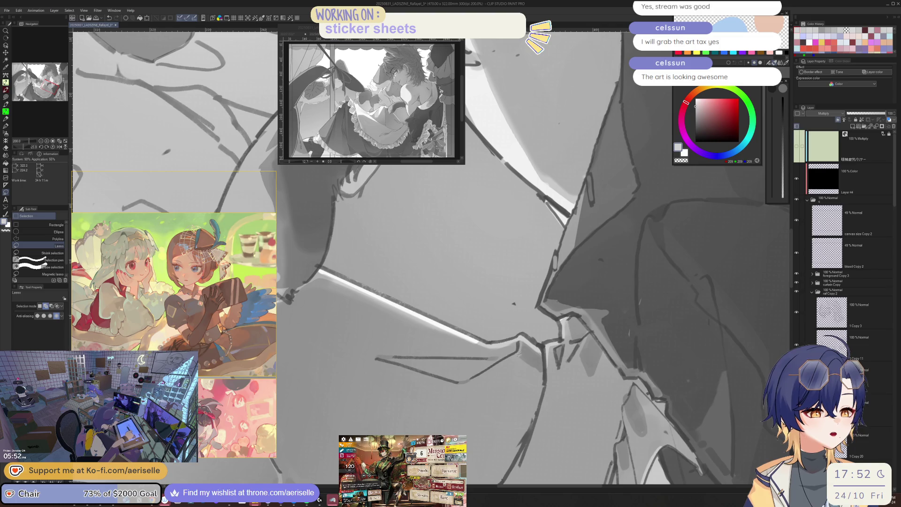
pyautogui.moveTo(527, 404)
pyautogui.mouseDown()
pyautogui.moveTo(539, 399)
pyautogui.moveTo(543, 373)
pyautogui.mouseUp()
pyautogui.moveTo(516, 328)
pyautogui.mouseDown()
pyautogui.moveTo(469, 348)
pyautogui.moveTo(467, 380)
pyautogui.mouseUp()
pyautogui.press('g')
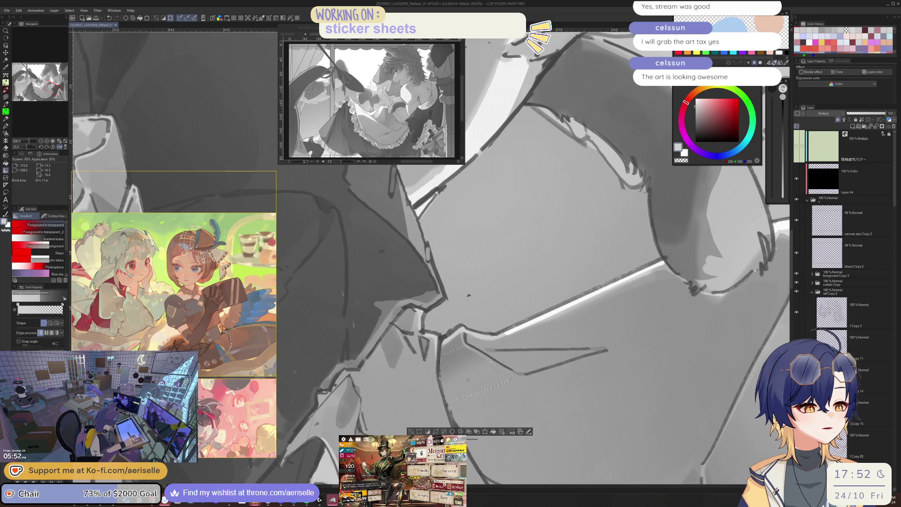
pyautogui.scroll(-10, 422, 258)
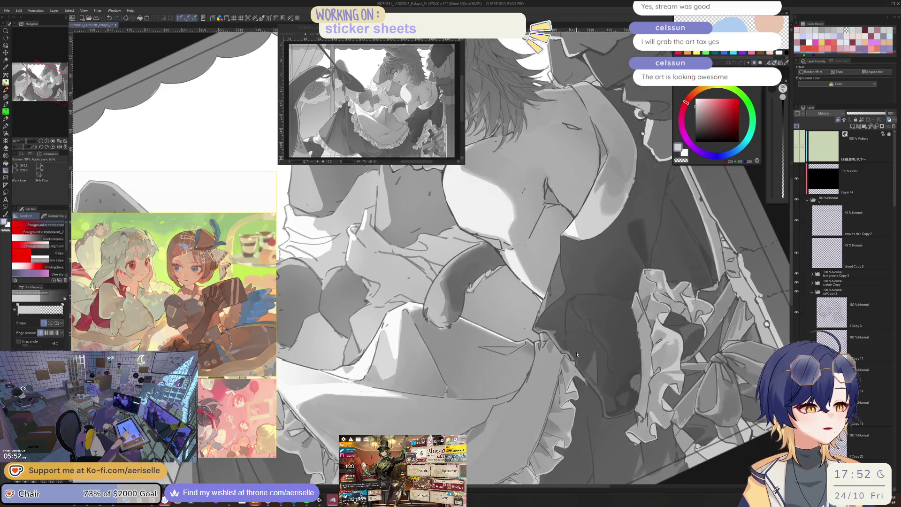
pyautogui.scroll(5, 577, 350)
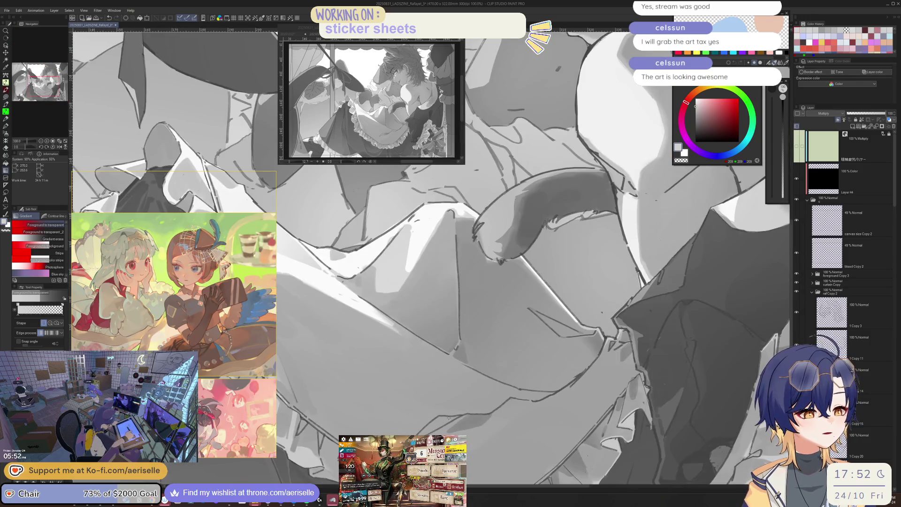
pyautogui.press('m')
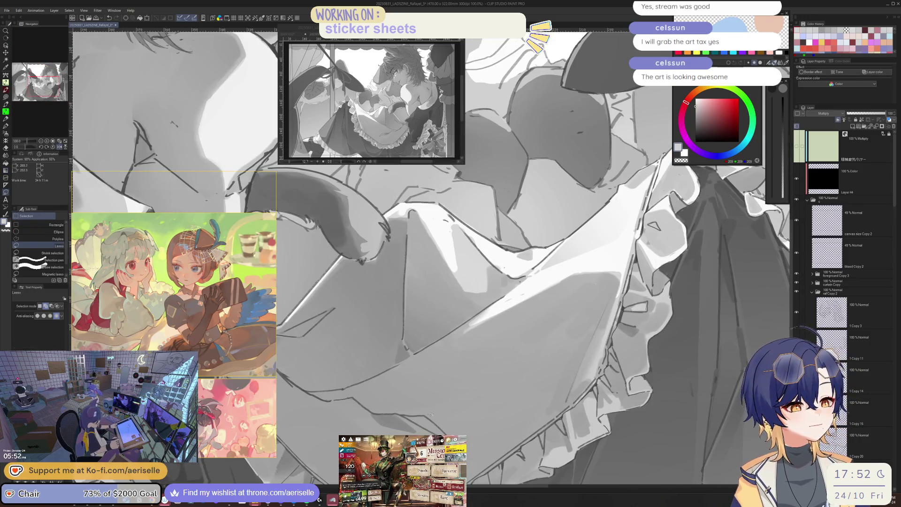
pyautogui.moveTo(556, 325); pyautogui.dragTo(443, 424)
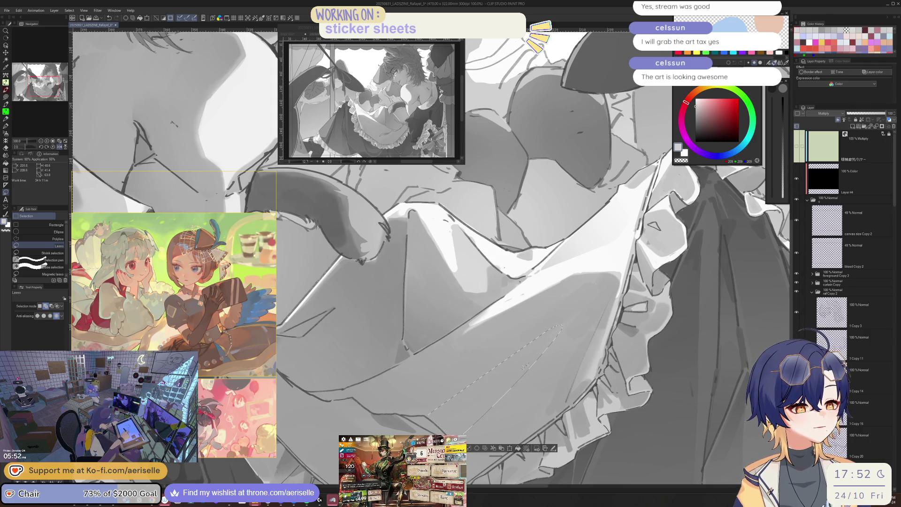
pyautogui.press('g')
pyautogui.scroll(-5, 511, 428)
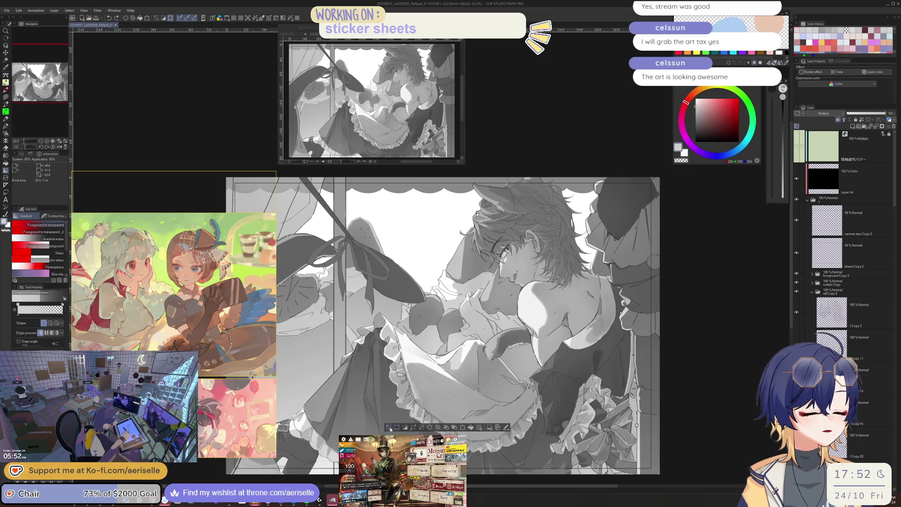
# Step: Lasso a thin fold strip on the skirt, apply the gradient, and deselect
pyautogui.scroll(6, 505, 397)
pyautogui.press('m')
pyautogui.moveTo(505, 397)
pyautogui.mouseDown()
pyautogui.moveTo(475, 425)
pyautogui.moveTo(506, 397)
pyautogui.mouseUp()
pyautogui.press('g')
pyautogui.hotkey('ctrl', 'd')
pyautogui.scroll(-2, 494, 374)
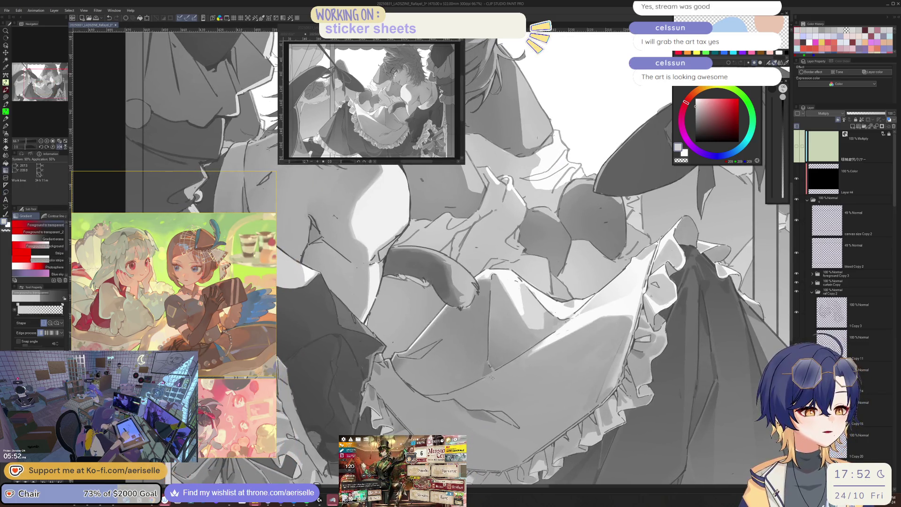
# Step: Lasso another skirt fold for gradient shading, then switch to the Eraser and save
pyautogui.press('m')
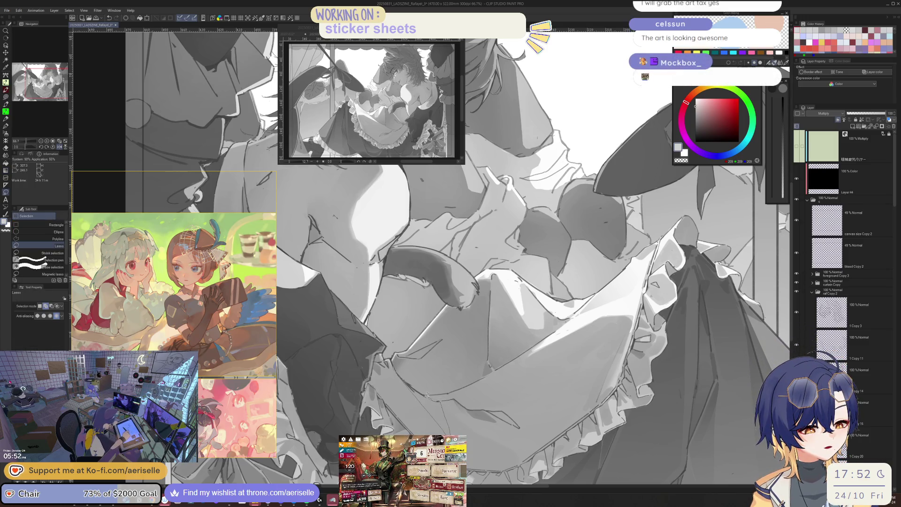
pyautogui.moveTo(403, 375); pyautogui.dragTo(392, 368)
pyautogui.press('g')
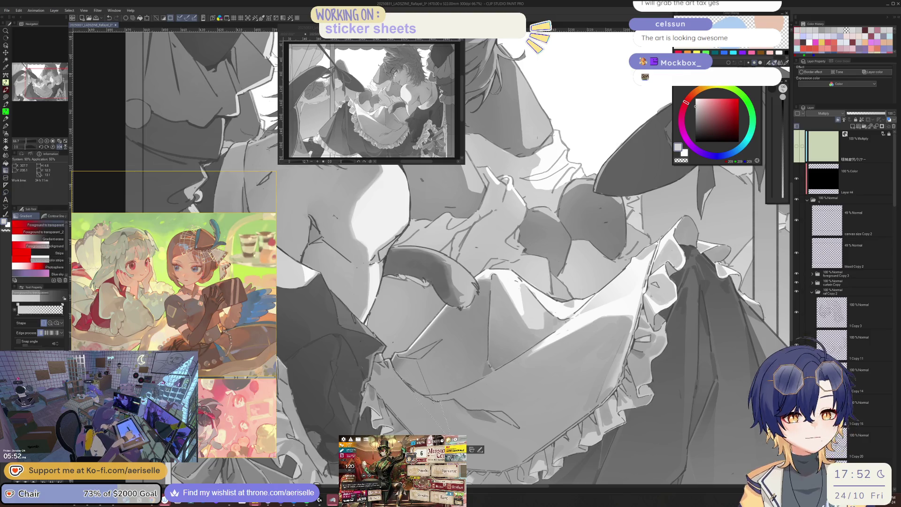
pyautogui.scroll(-2, 437, 394)
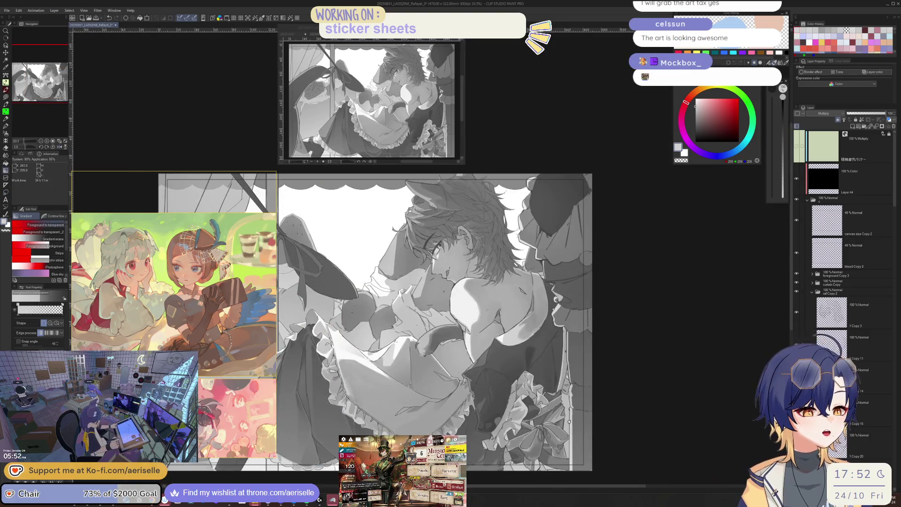
pyautogui.scroll(3, 420, 401)
pyautogui.press('e')
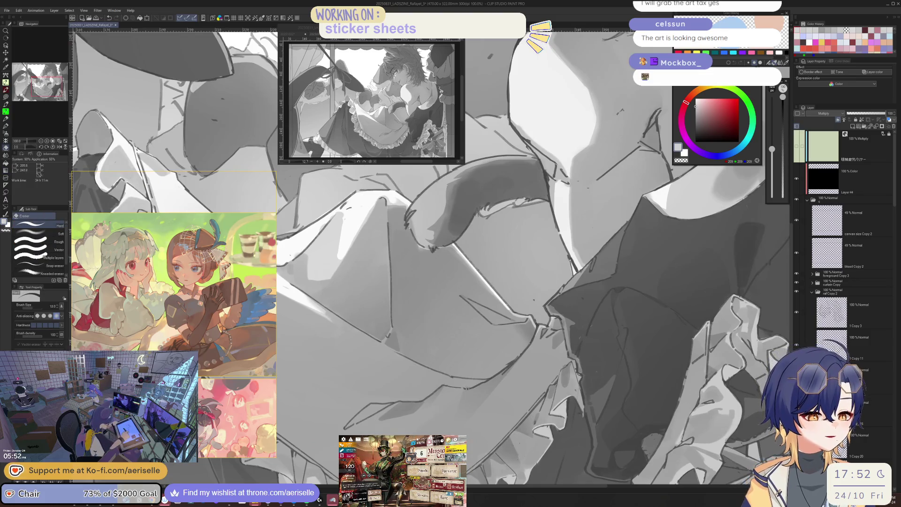
pyautogui.hotkey('ctrl', 's')
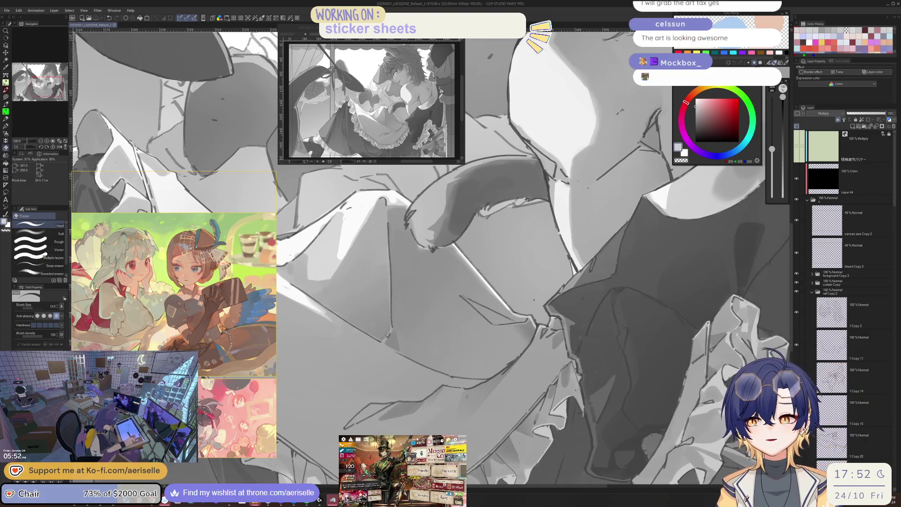
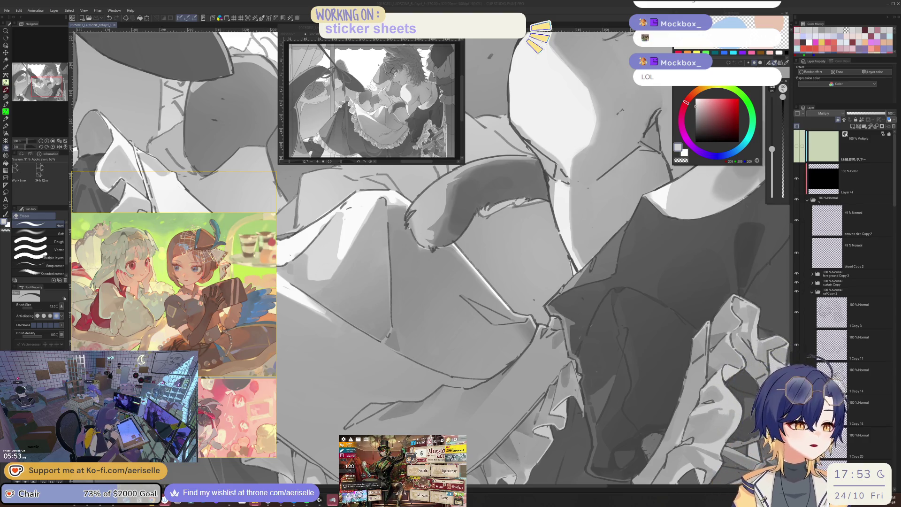
# Step: Enlarge the brush to 150, try Lasso fill, then switch to a size-15 pen, checking mirrored
pyautogui.press(']')
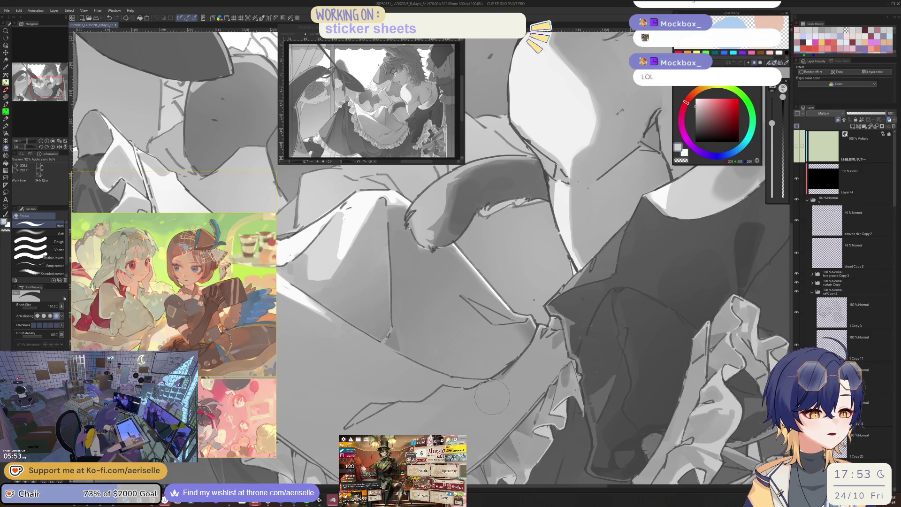
pyautogui.scroll(-4, 487, 399)
pyautogui.scroll(4, 477, 402)
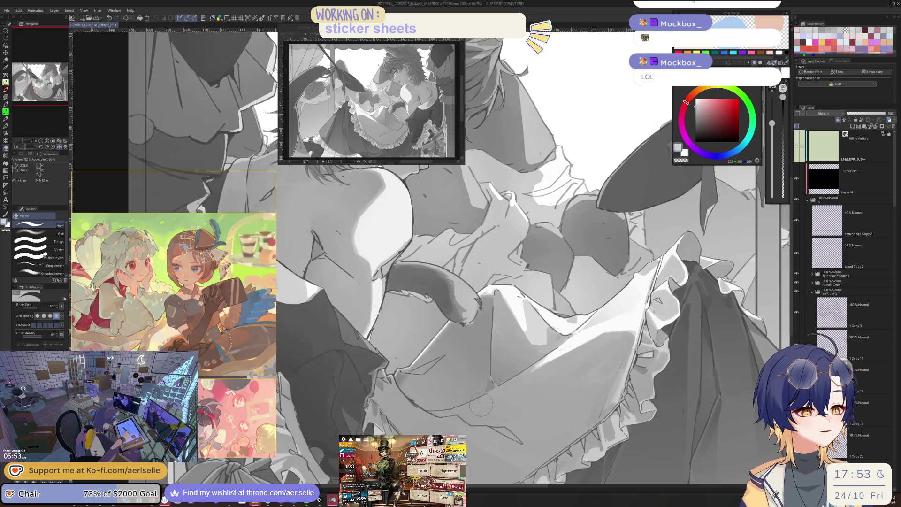
pyautogui.press('u')
pyautogui.press('h')
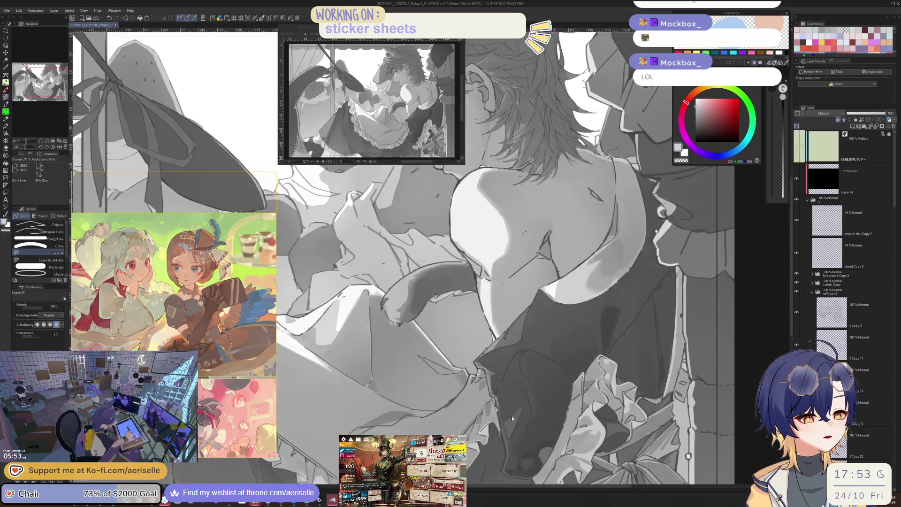
pyautogui.press('p')
pyautogui.press('[')
pyautogui.press('[')
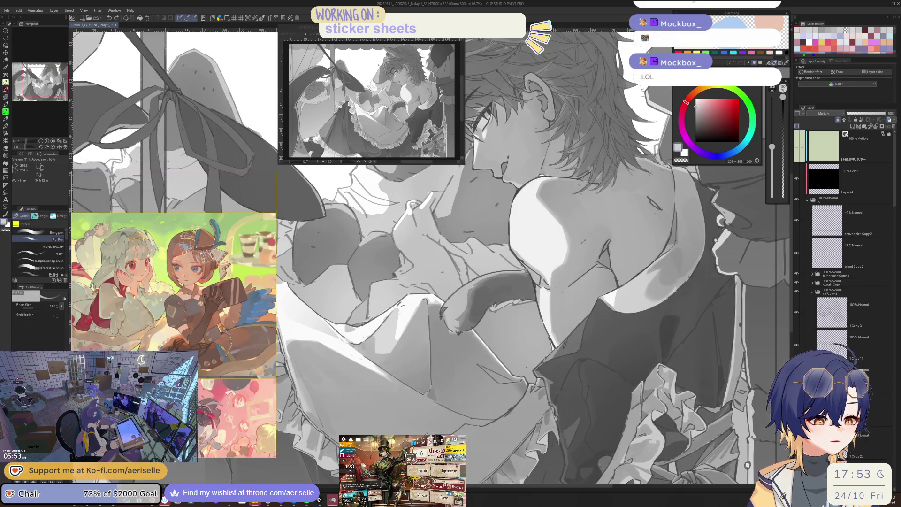
pyautogui.scroll(3, 441, 235)
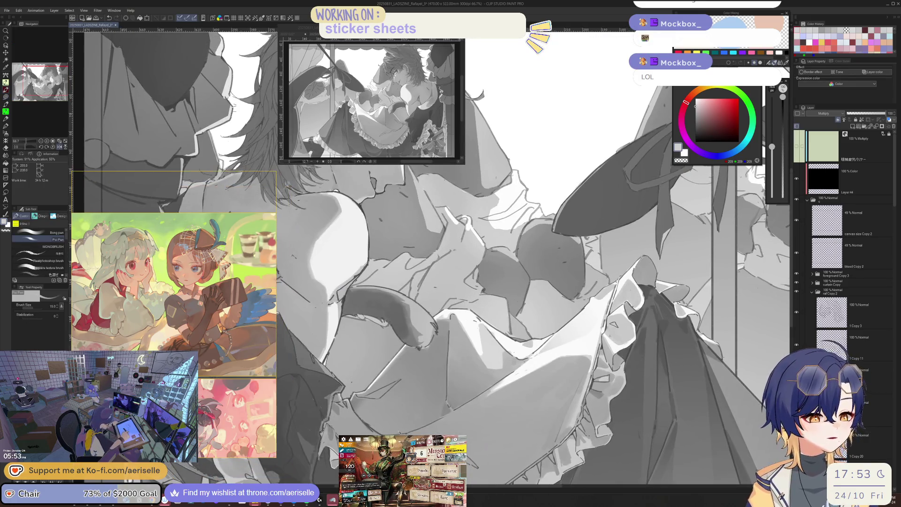
pyautogui.press('h')
pyautogui.scroll(-2, 479, 336)
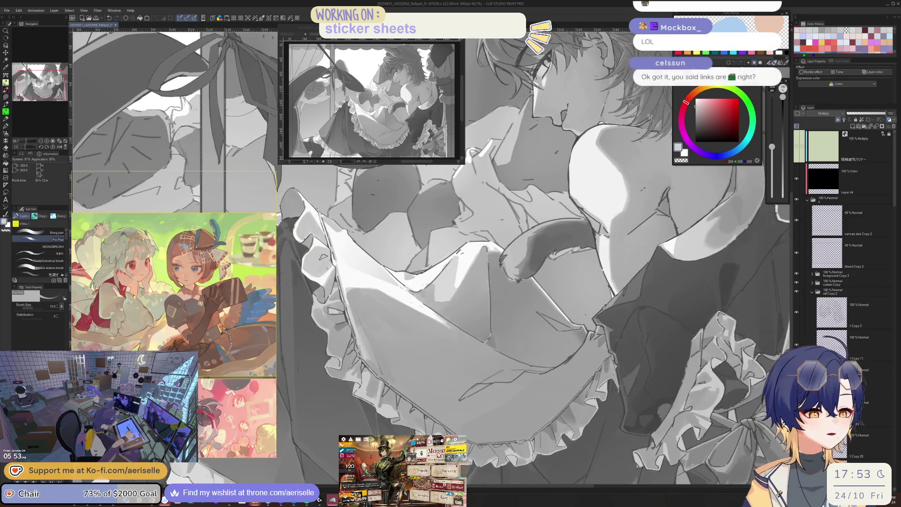
pyautogui.scroll(2, 560, 365)
# Step: Lasso-select a skirt fold and shade it with the pen enlarged to 170
pyautogui.press('m')
pyautogui.moveTo(559, 366); pyautogui.dragTo(538, 375)
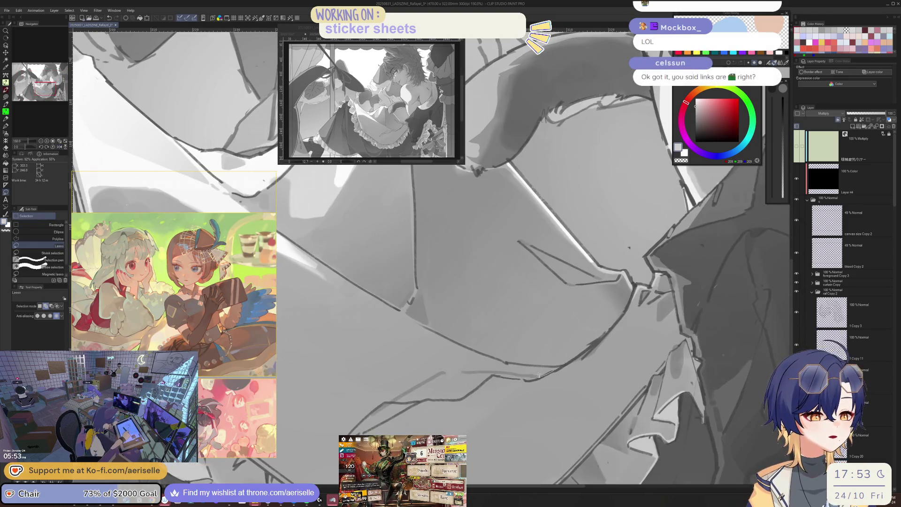
pyautogui.press('h')
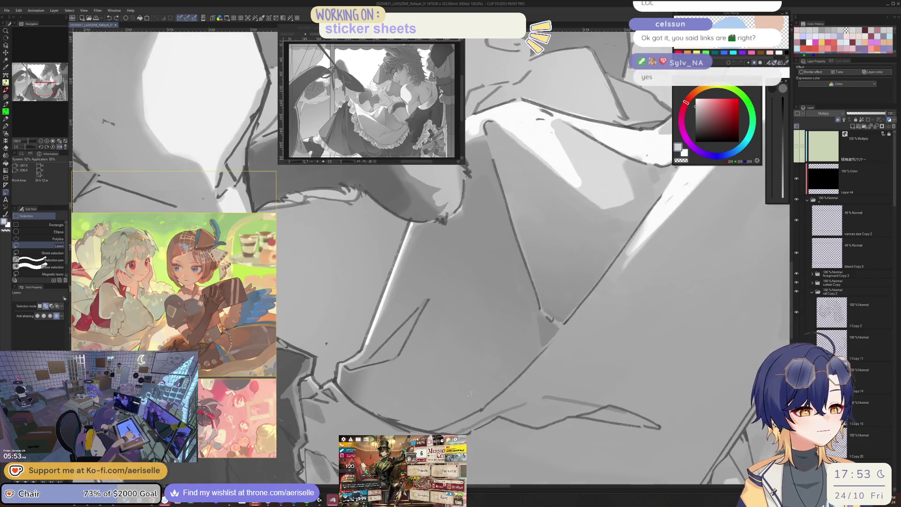
pyautogui.press('p')
pyautogui.press(']')
pyautogui.press(']')
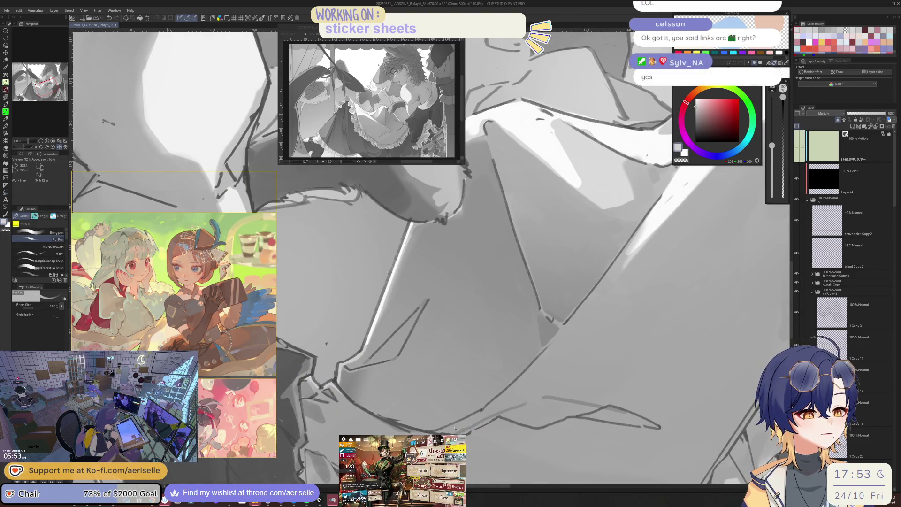
pyautogui.press('h')
pyautogui.scroll(-5, 538, 384)
pyautogui.scroll(4, 479, 425)
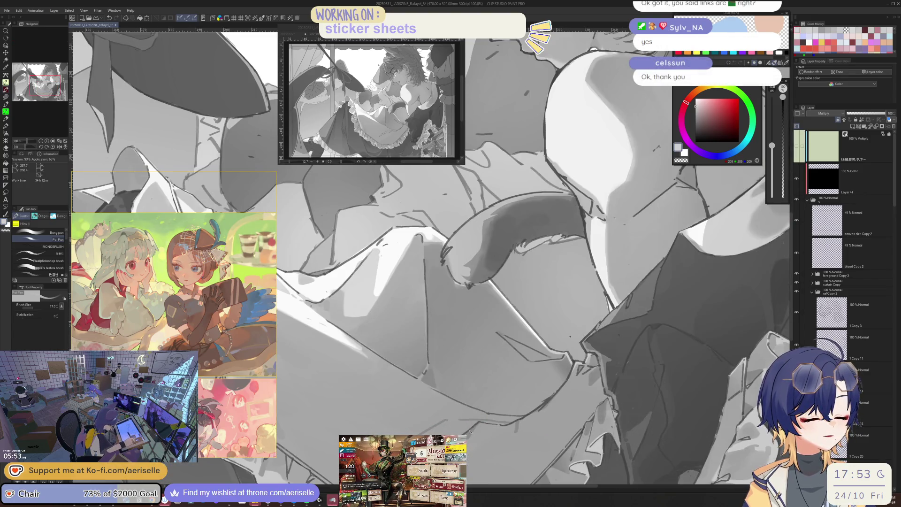
# Step: Check the whole figure mirrored, pan the view up-left, and switch to the other canvas view
pyautogui.press('h')
pyautogui.scroll(-2, 557, 382)
pyautogui.scroll(3, 558, 382)
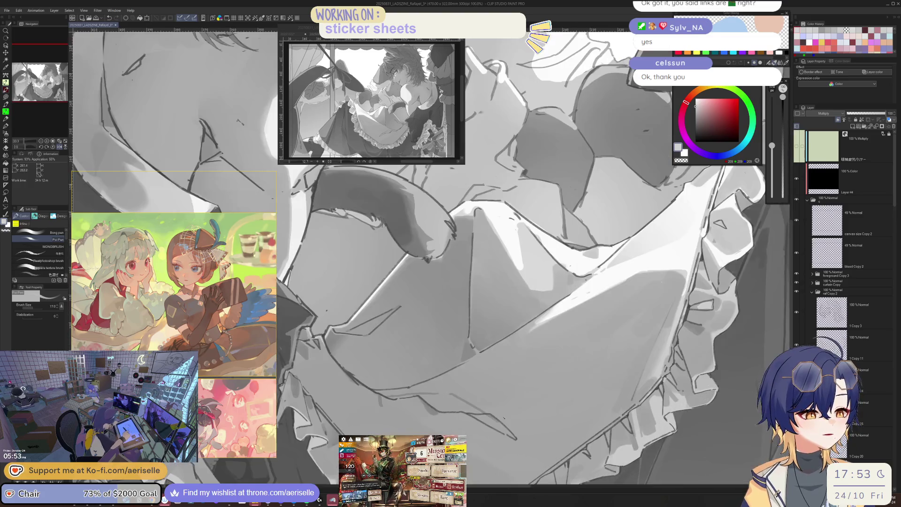
pyautogui.scroll(-6, 515, 438)
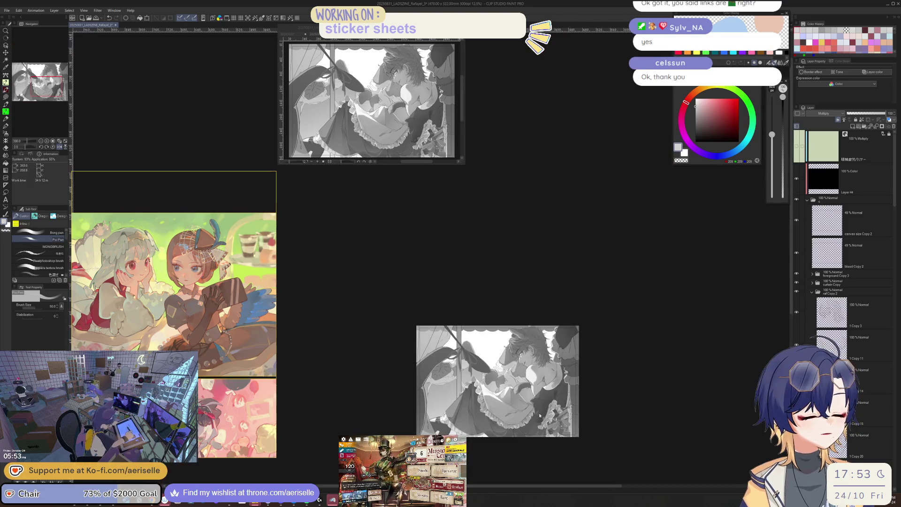
pyautogui.press('h')
pyautogui.scroll(8, 485, 385)
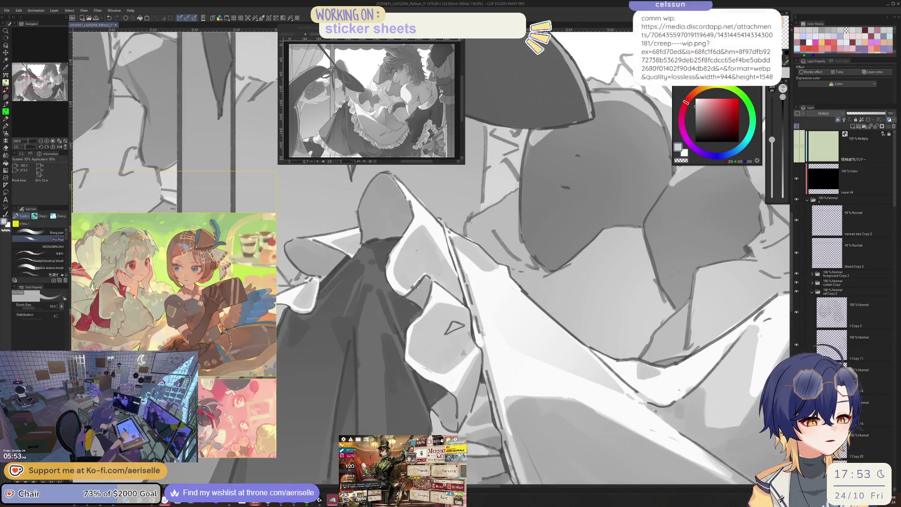
pyautogui.scroll(-4, 496, 441)
pyautogui.moveTo(562, 451); pyautogui.dragTo(497, 372)
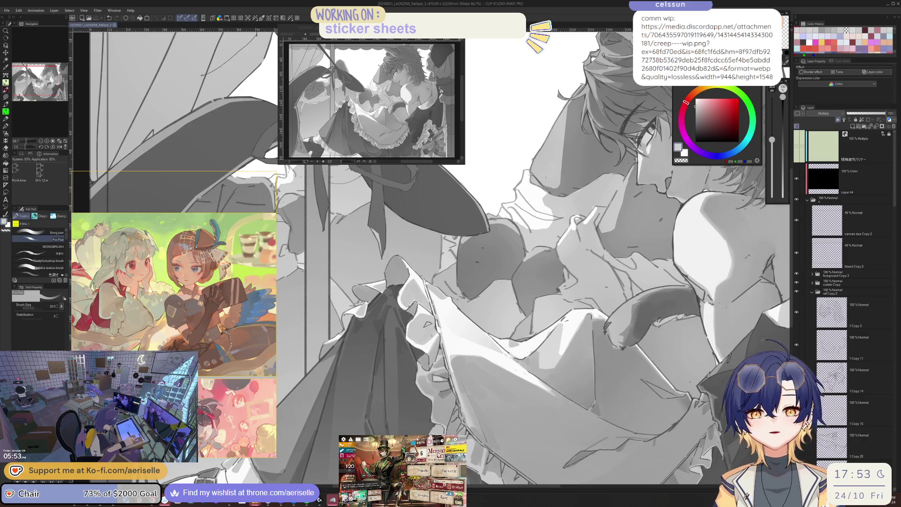
pyautogui.hotkey('ctrl', 'Tab')
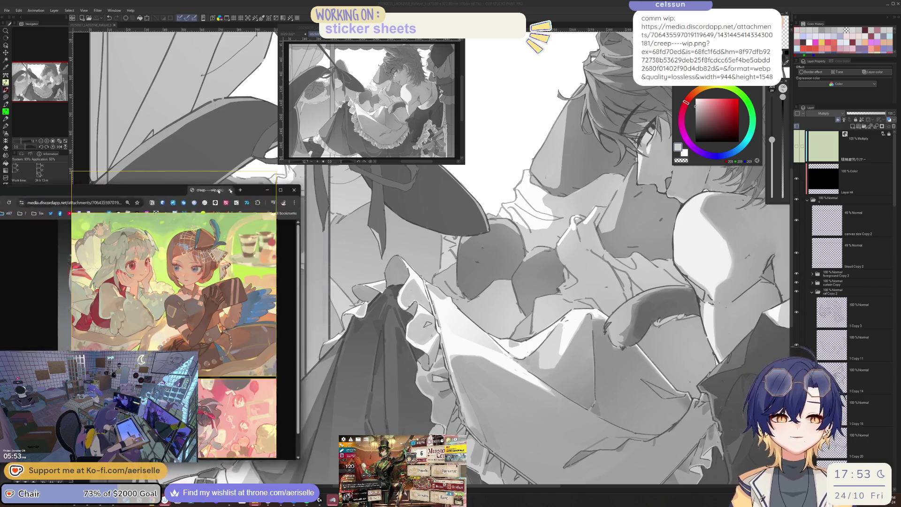
# Step: Nudge the reference image window left and down and reset its zoom to 100%
pyautogui.moveTo(560, 176); pyautogui.dragTo(541, 190)
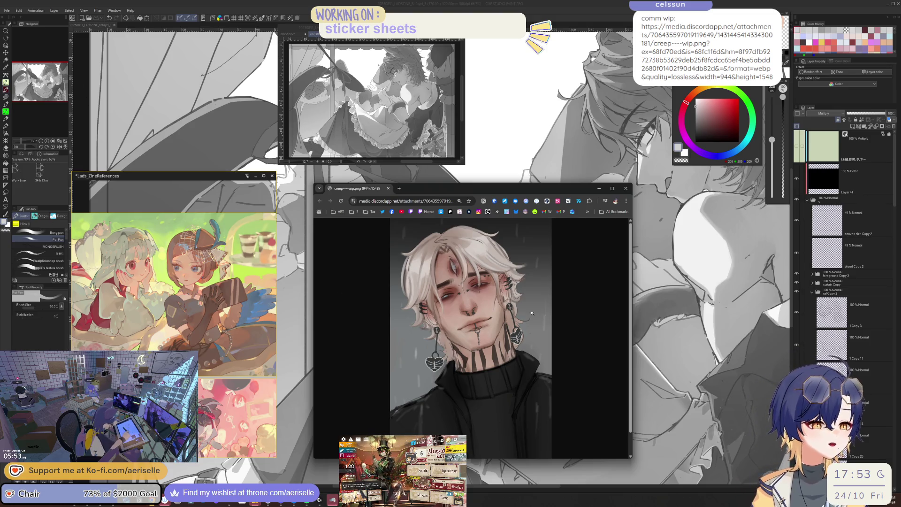
pyautogui.scroll(6, 488, 279)
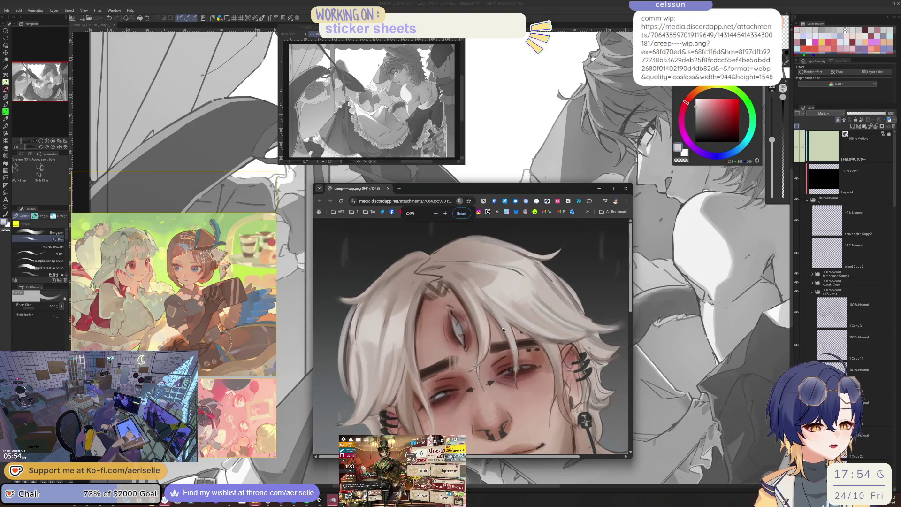
pyautogui.scroll(-5, 503, 330)
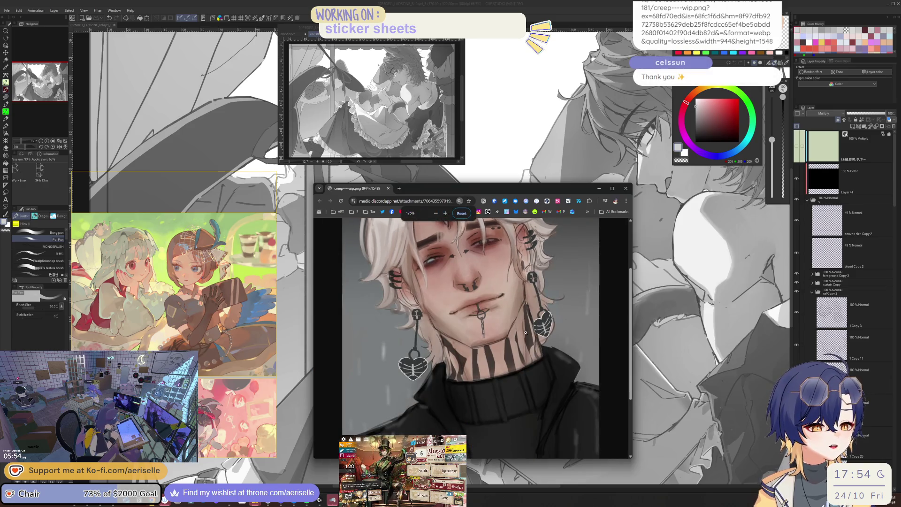
pyautogui.scroll(1, 526, 332)
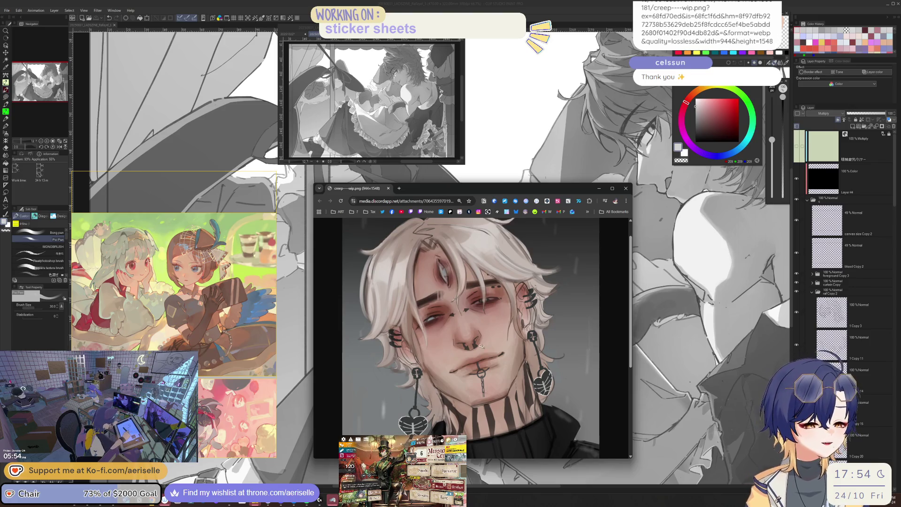
pyautogui.scroll(-1, 555, 431)
pyautogui.scroll(-1, 554, 431)
pyautogui.scroll(3, 553, 430)
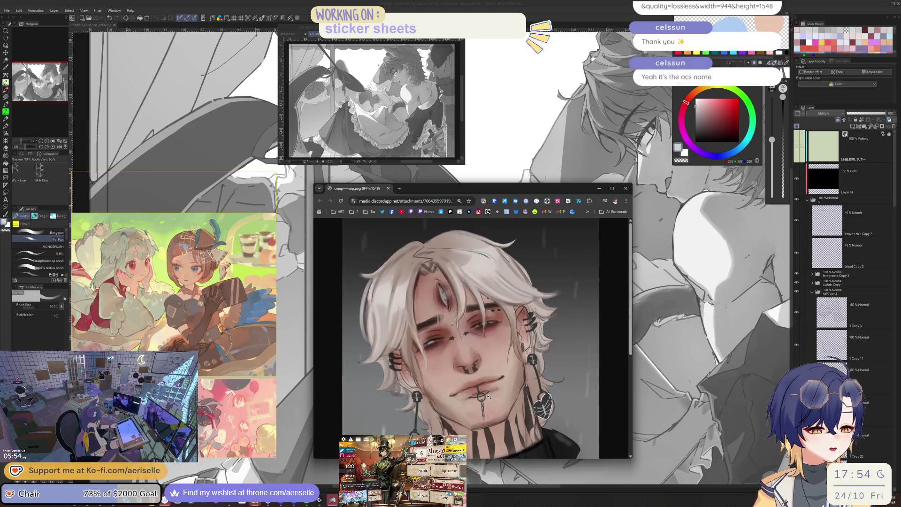
pyautogui.keyDown('ctrl'); pyautogui.scroll(3, 488, 396); pyautogui.keyUp('ctrl')
pyautogui.scroll(-1, 488, 396)
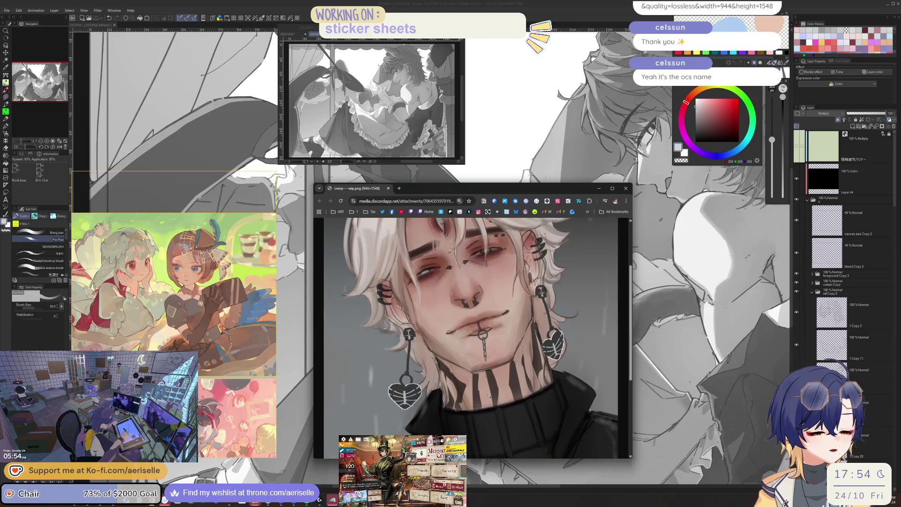
pyautogui.keyDown('ctrl'); pyautogui.scroll(-2, 488, 396); pyautogui.keyUp('ctrl')
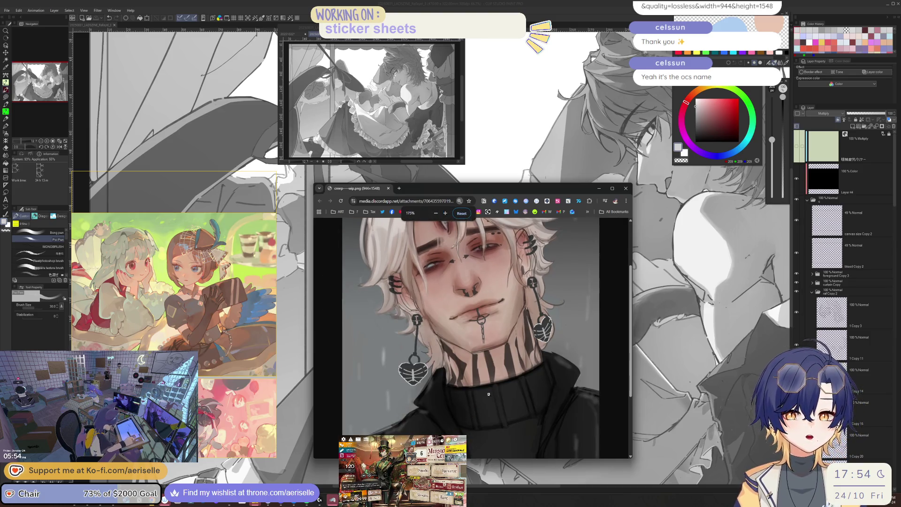
pyautogui.scroll(2, 480, 355)
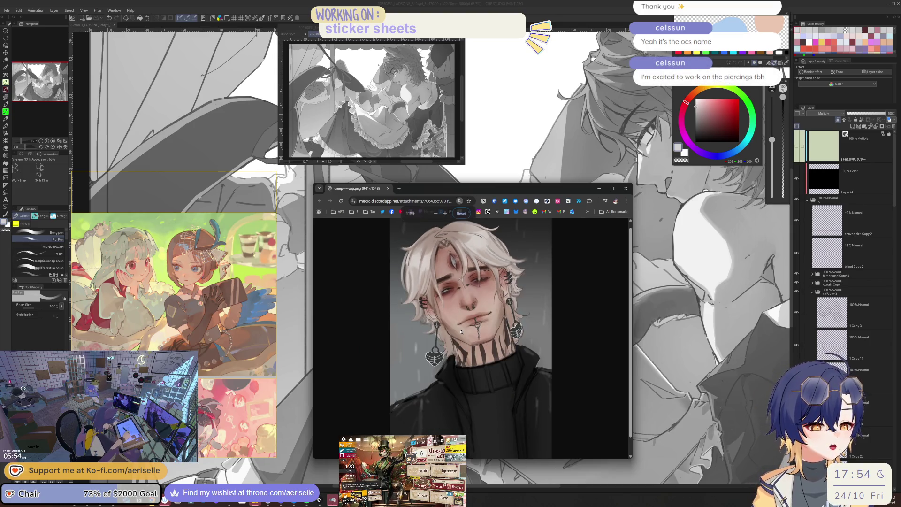
pyautogui.hotkey('ctrl', '-')
pyautogui.hotkey('ctrl', '-')
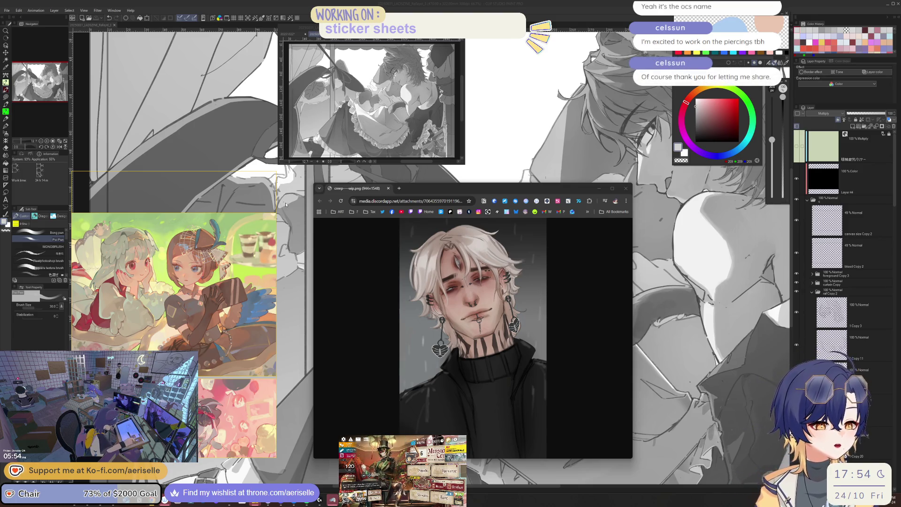
# Step: Look over the reference portrait, then minimize the Chrome window to reveal the canvas
pyautogui.keyDown('ctrl'); pyautogui.scroll(4, 433, 357); pyautogui.keyUp('ctrl')
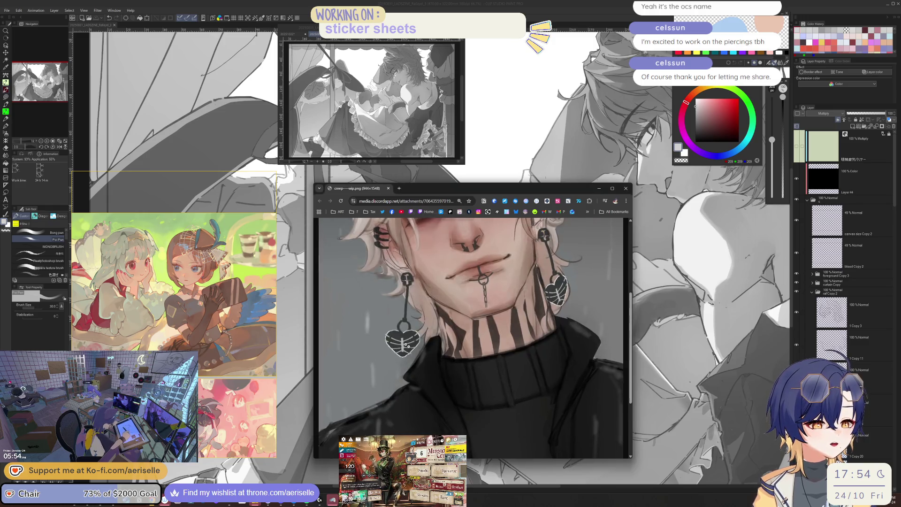
pyautogui.scroll(-3, 434, 358)
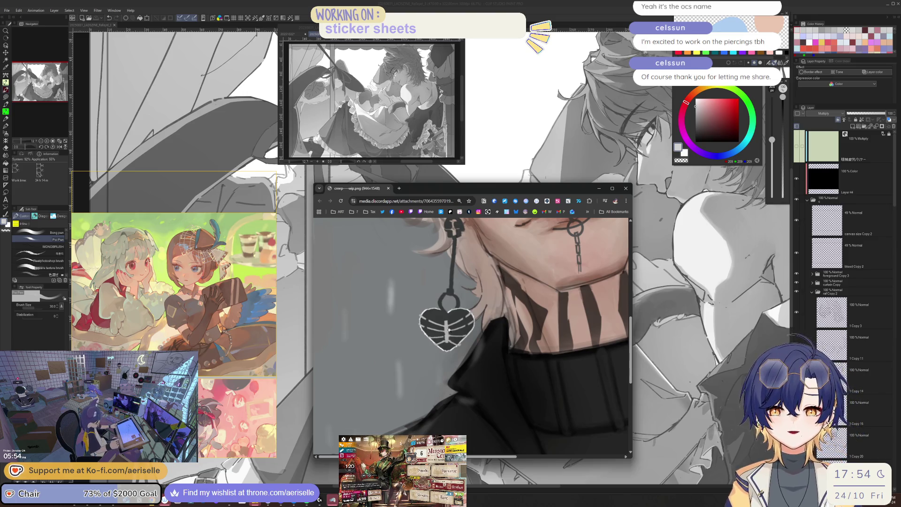
pyautogui.keyDown('ctrl'); pyautogui.scroll(-2, 449, 329); pyautogui.keyUp('ctrl')
pyautogui.scroll(3, 468, 334)
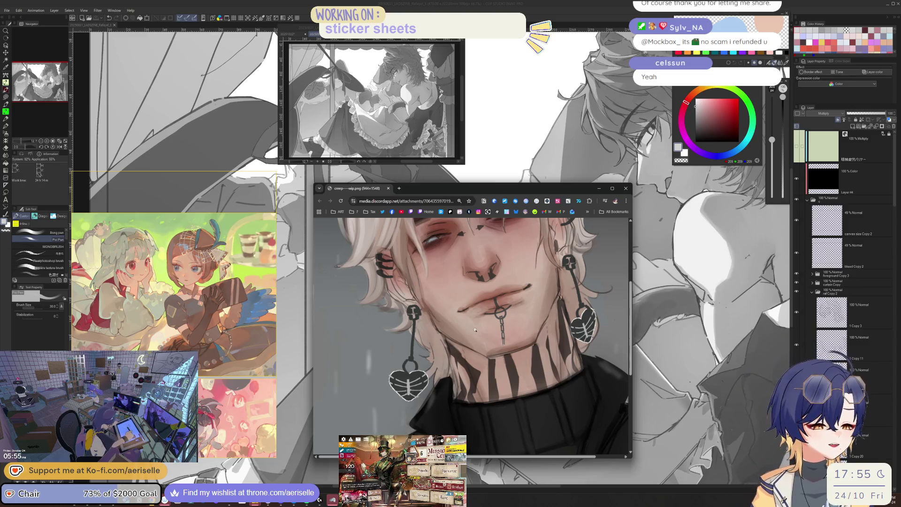
pyautogui.scroll(2, 494, 361)
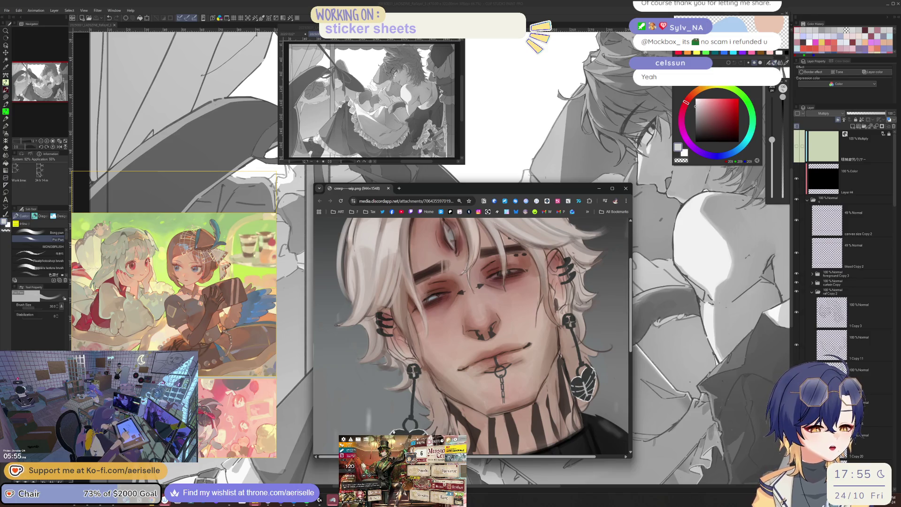
pyautogui.scroll(-2, 402, 385)
pyautogui.scroll(2, 402, 384)
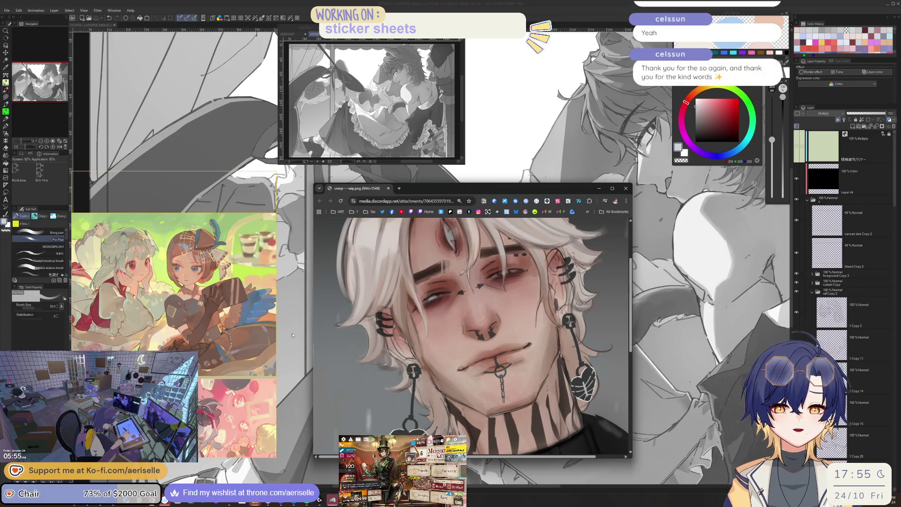
pyautogui.click(599, 188)
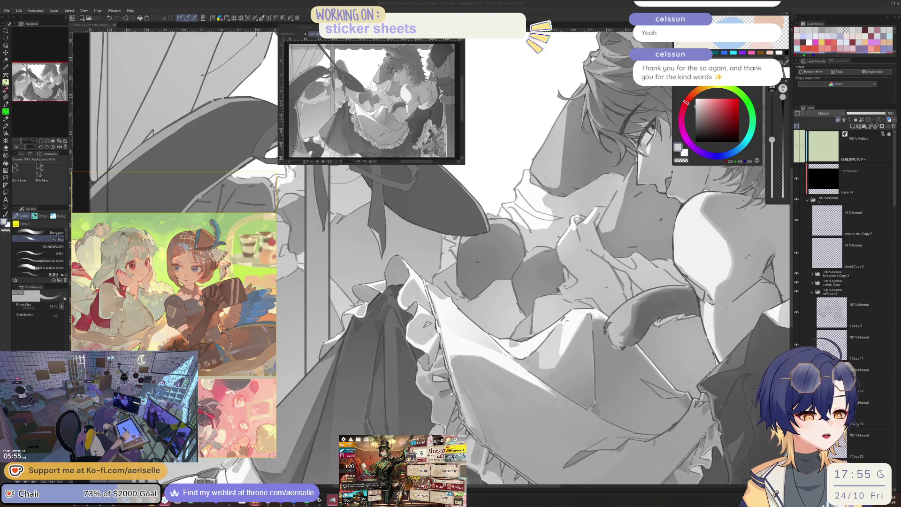
# Step: Check the drawing mirrored and zoomed out while adjusting the brush between 20 and 30
pyautogui.scroll(3, 447, 396)
pyautogui.press('h')
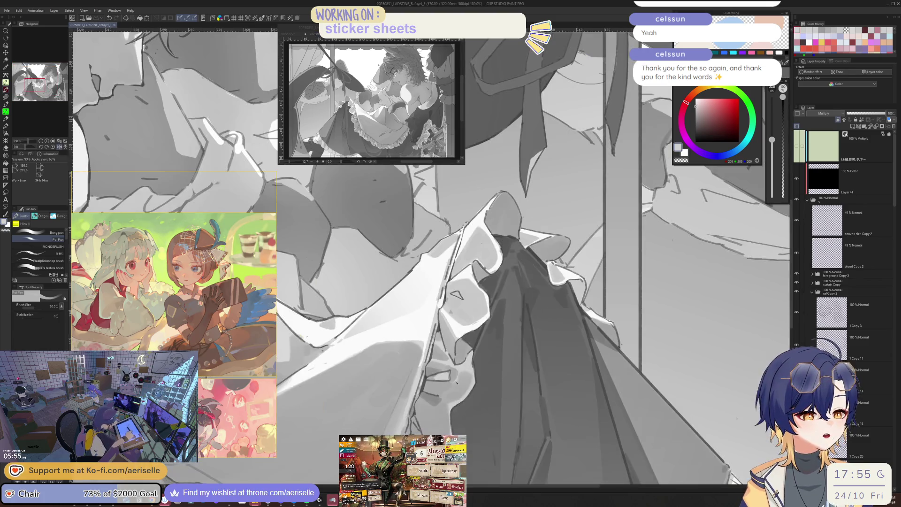
pyautogui.scroll(-1, 447, 395)
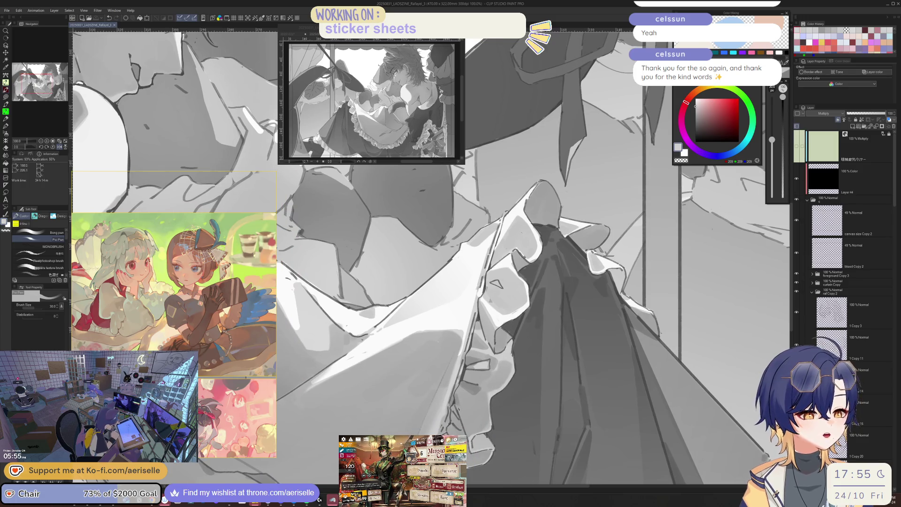
pyautogui.press('h')
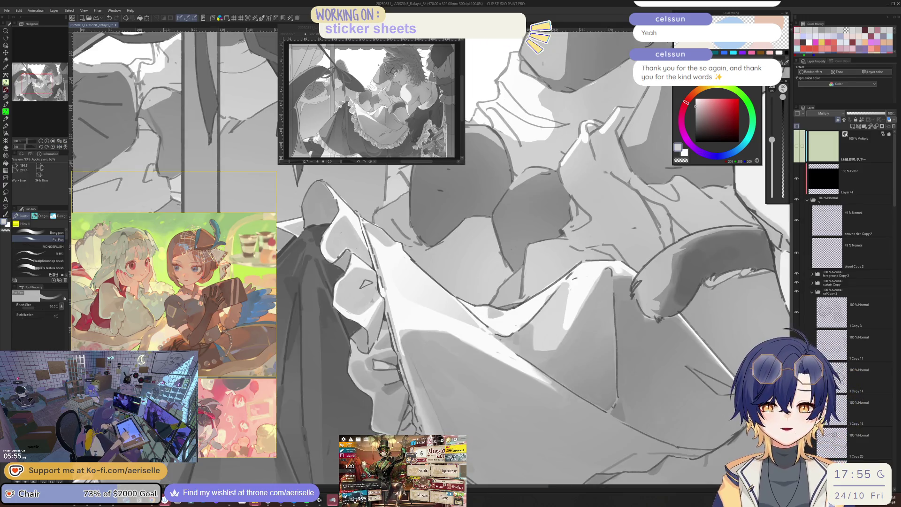
pyautogui.press('[')
pyautogui.press('[')
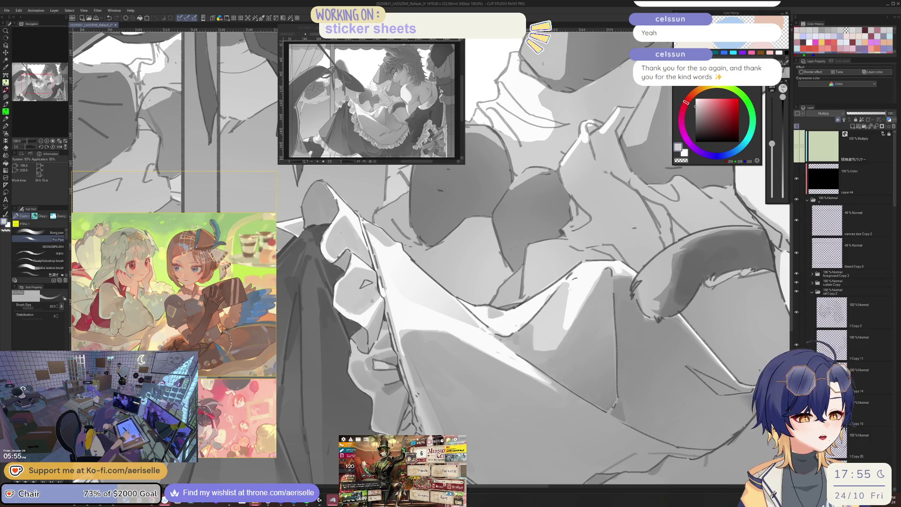
pyautogui.press('h')
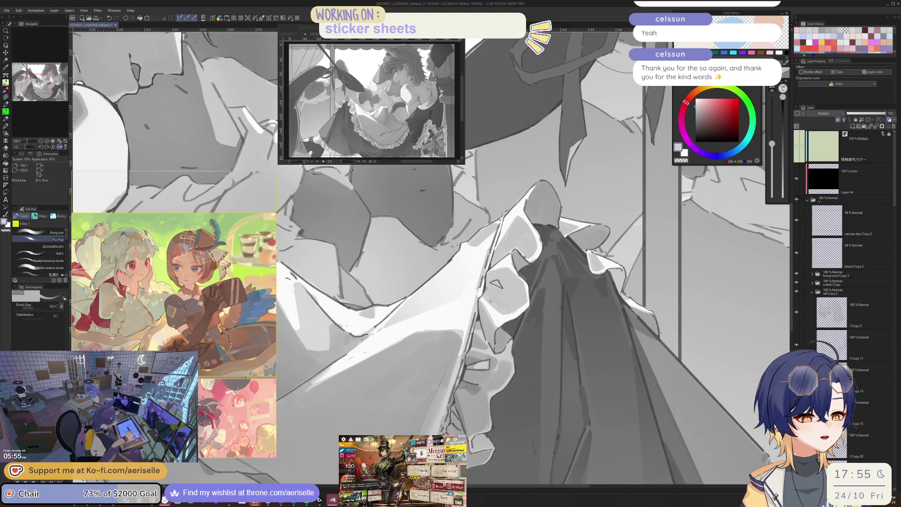
pyautogui.hotkey('ctrl', '-')
pyautogui.hotkey('ctrl', '-')
pyautogui.hotkey('ctrl', '+')
pyautogui.hotkey('ctrl', '+')
pyautogui.press('h')
pyautogui.press(']')
pyautogui.press(']')
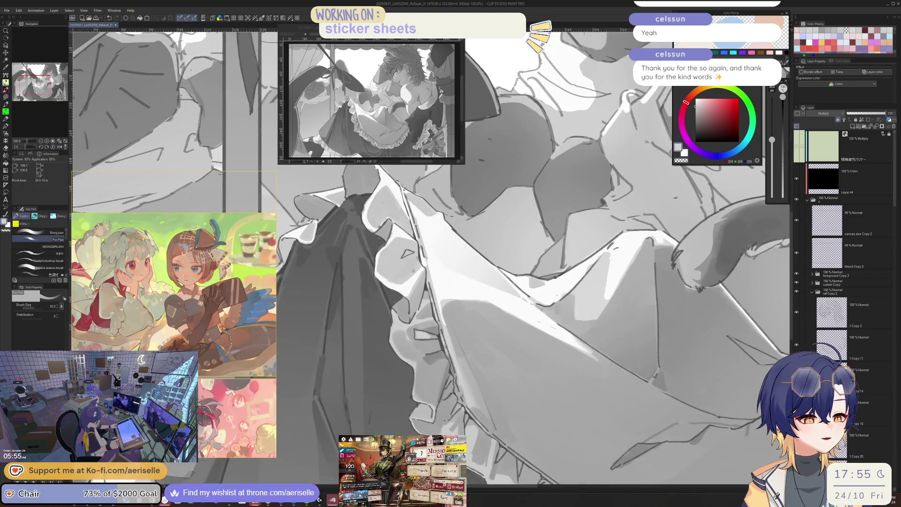
pyautogui.press('[')
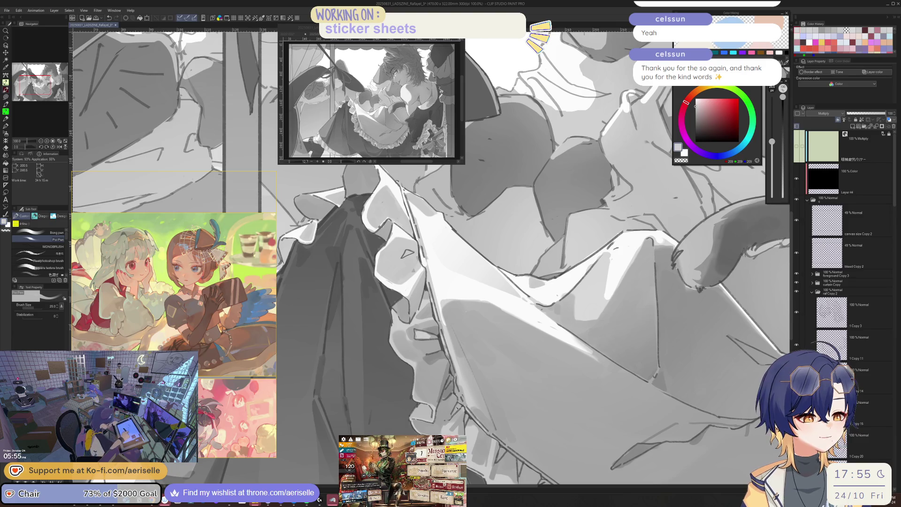
pyautogui.press('[')
# Step: Zoom in on the apron ruffles with the brush raised to 40, checking the mirrored figure
pyautogui.press('h')
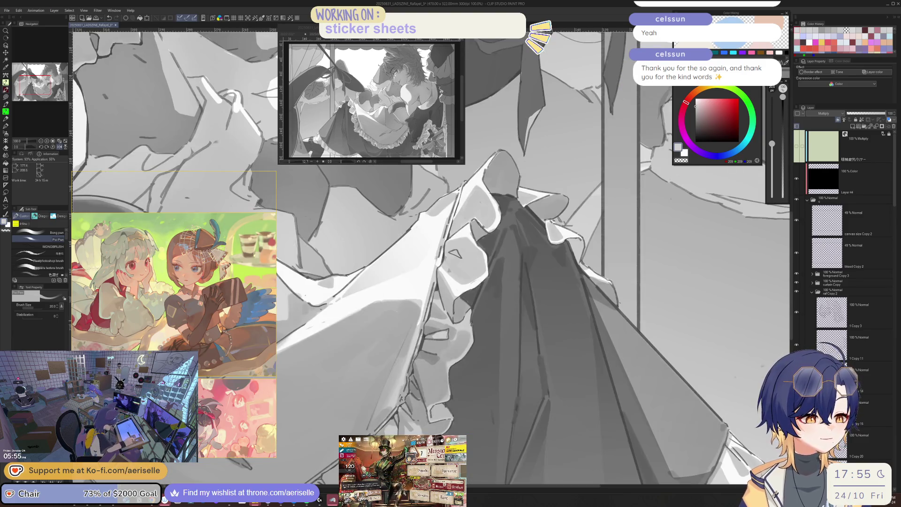
pyautogui.press(']')
pyautogui.press(']')
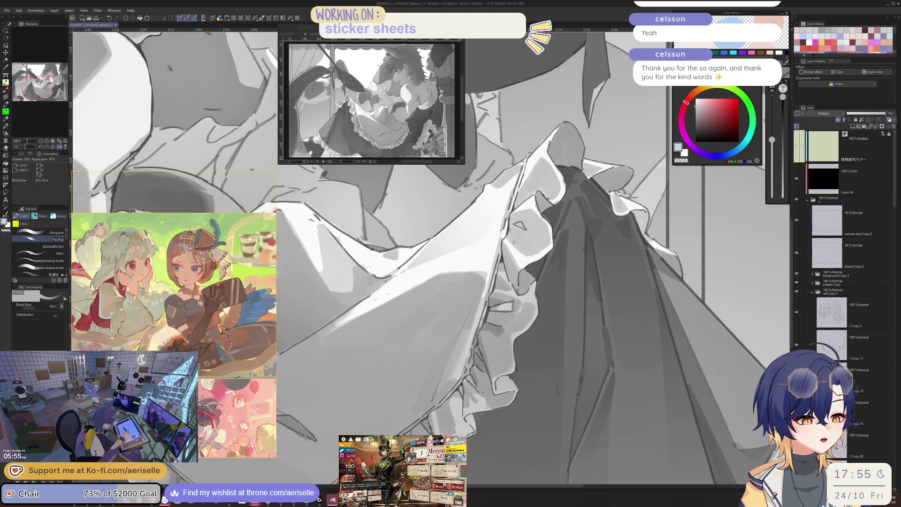
pyautogui.press('h')
pyautogui.hotkey('ctrl', '-')
pyautogui.hotkey('ctrl', '-')
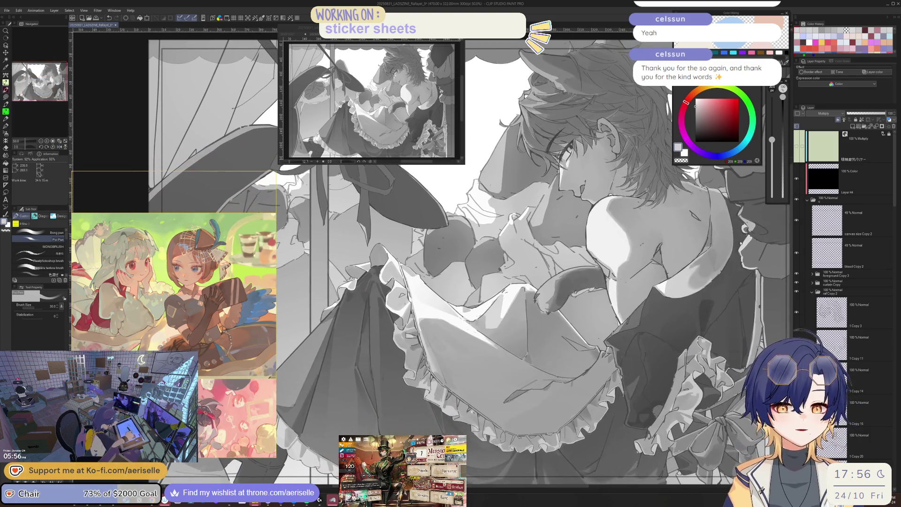
pyautogui.hotkey('ctrl', '+')
pyautogui.hotkey('ctrl', '+')
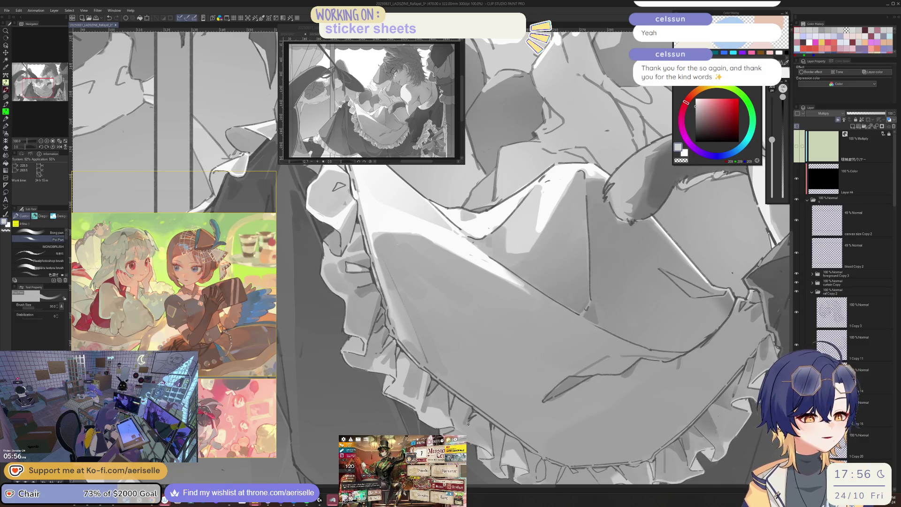
pyautogui.press('h')
pyautogui.hotkey('ctrl', '-')
pyautogui.hotkey('ctrl', '-')
pyautogui.hotkey('ctrl', '+')
pyautogui.hotkey('ctrl', '+')
pyautogui.hotkey('ctrl', '+')
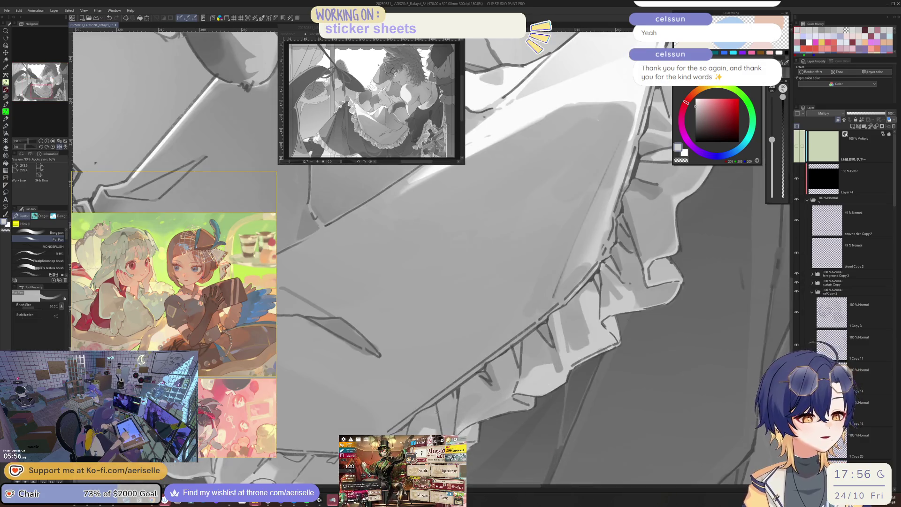
pyautogui.press(']')
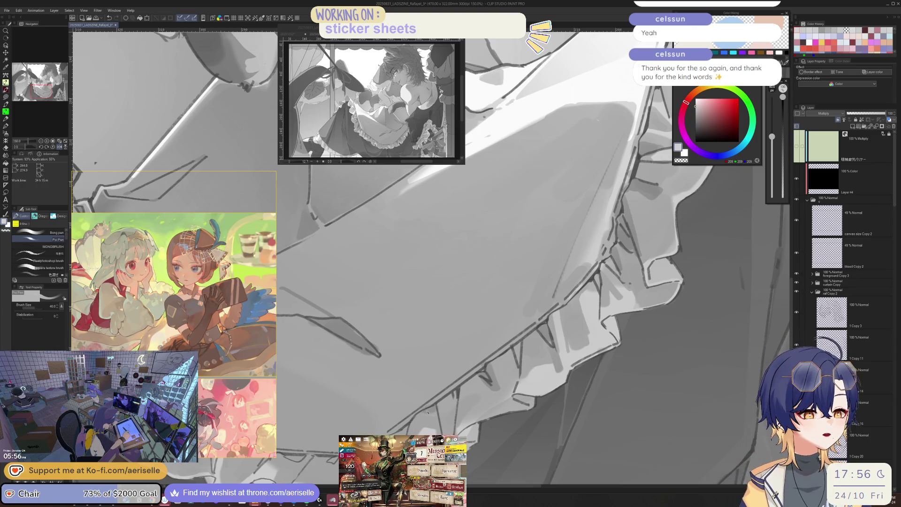
pyautogui.hotkey('ctrl', '-')
pyautogui.hotkey('ctrl', '-')
pyautogui.hotkey('ctrl', '-')
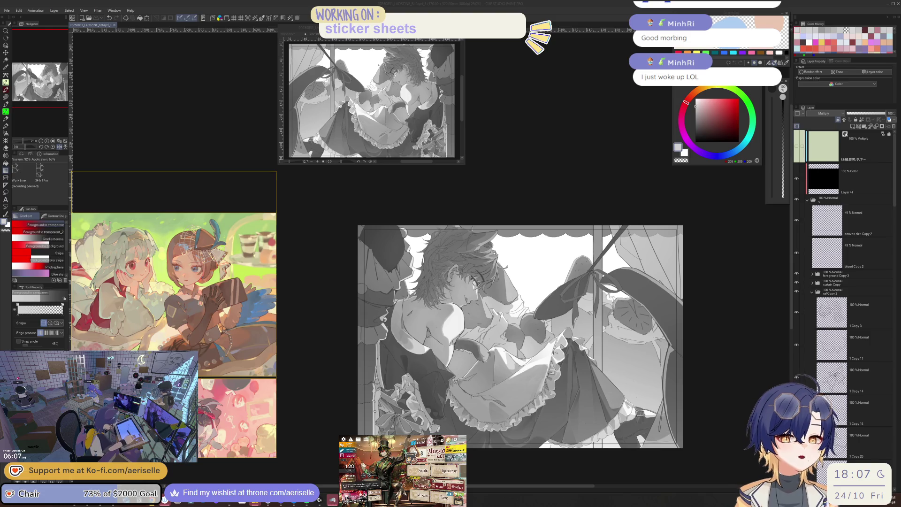
pyautogui.scroll(3, 452, 360)
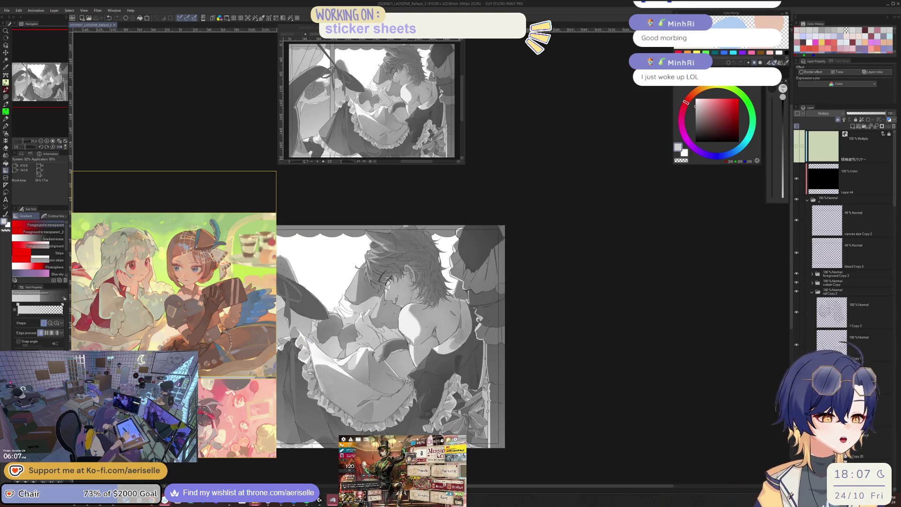
# Step: Lasso a small triangular area and fill it with a gradient shade
pyautogui.scroll(5, 452, 360)
pyautogui.press('p')
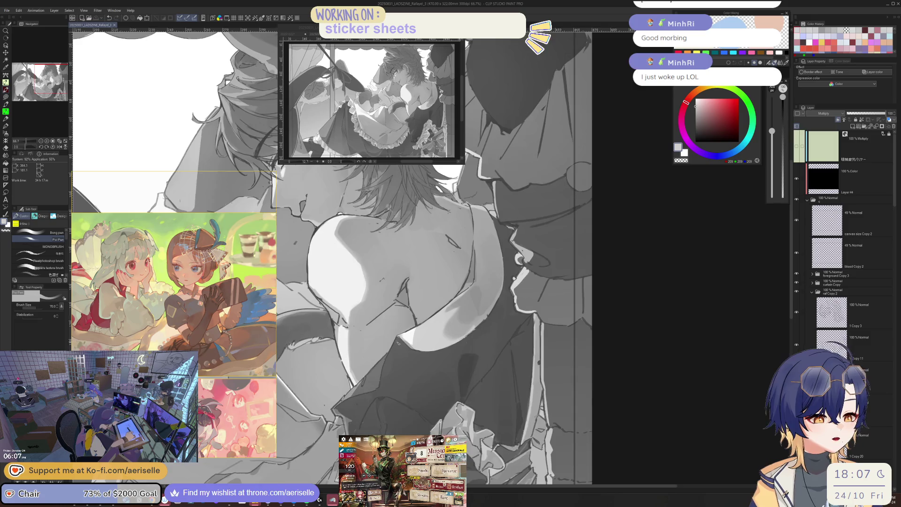
pyautogui.scroll(2, 398, 334)
pyautogui.press('m')
pyautogui.moveTo(397, 331)
pyautogui.mouseDown()
pyautogui.moveTo(381, 379)
pyautogui.moveTo(425, 358)
pyautogui.moveTo(398, 328)
pyautogui.mouseUp()
pyautogui.press('h')
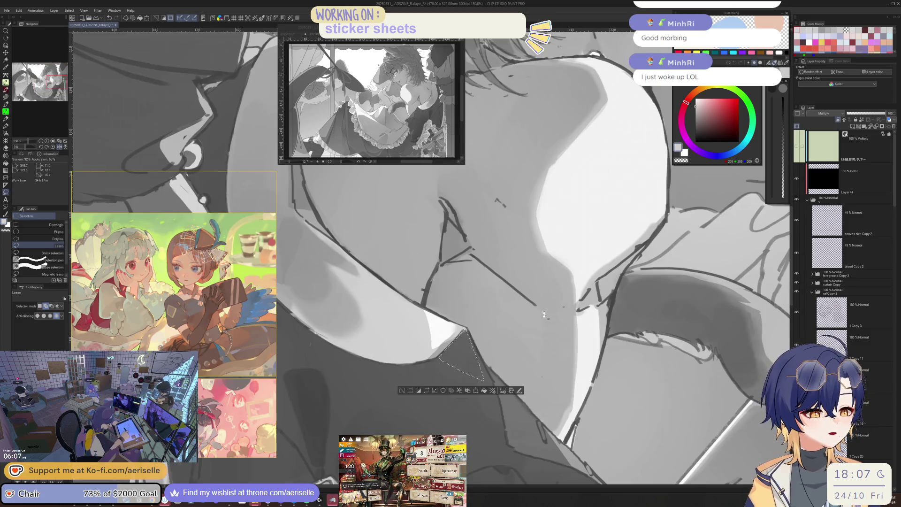
pyautogui.press('g')
pyautogui.moveTo(471, 404); pyautogui.dragTo(474, 407)
pyautogui.scroll(-5, 473, 408)
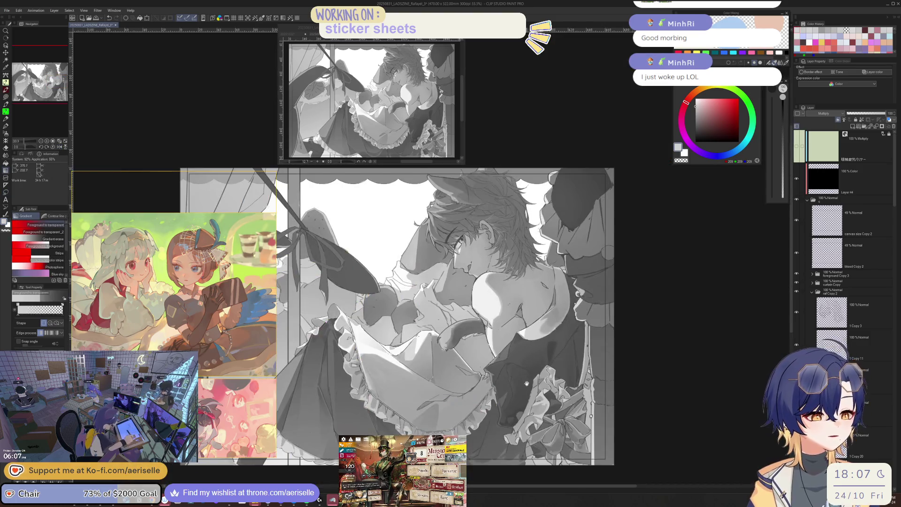
pyautogui.moveTo(535, 390); pyautogui.dragTo(559, 381)
pyautogui.press('p')
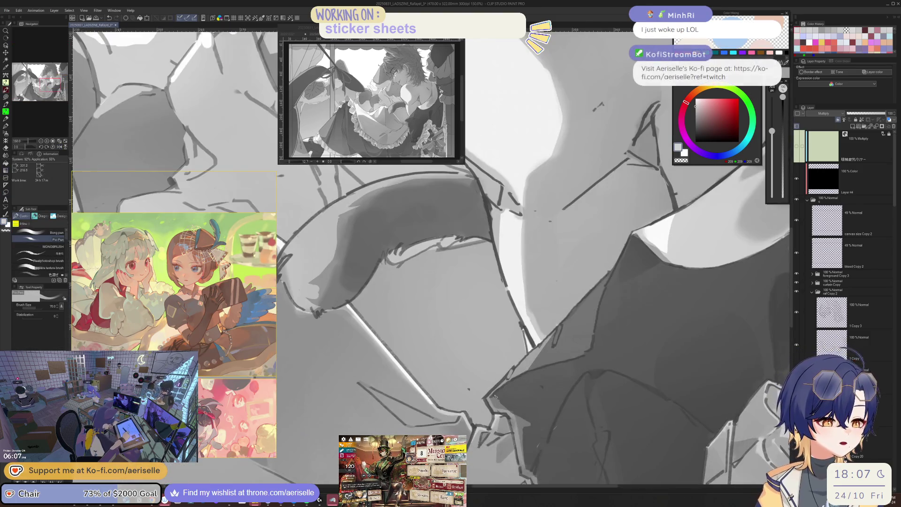
# Step: Zoom out over the illustration while setting the pen size to 17, then 12, then 17
pyautogui.scroll(-3, 498, 410)
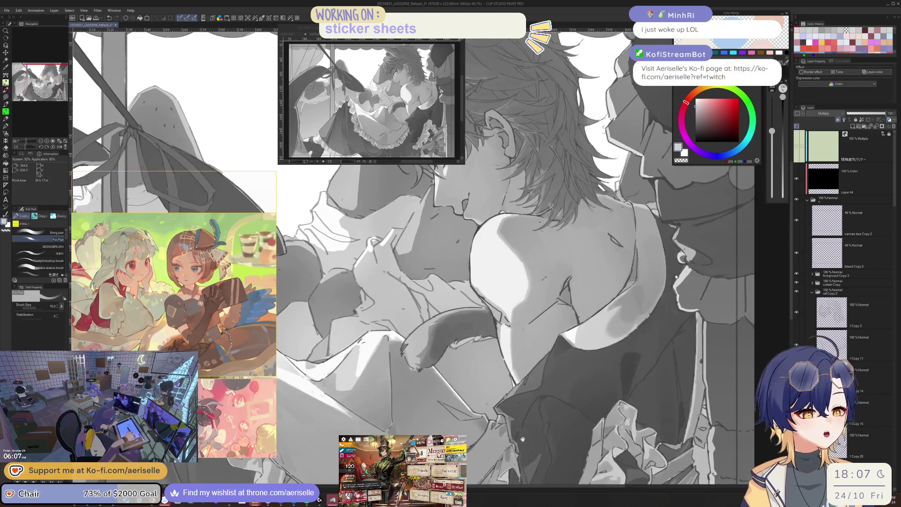
pyautogui.scroll(3, 521, 385)
pyautogui.scroll(-2, 521, 386)
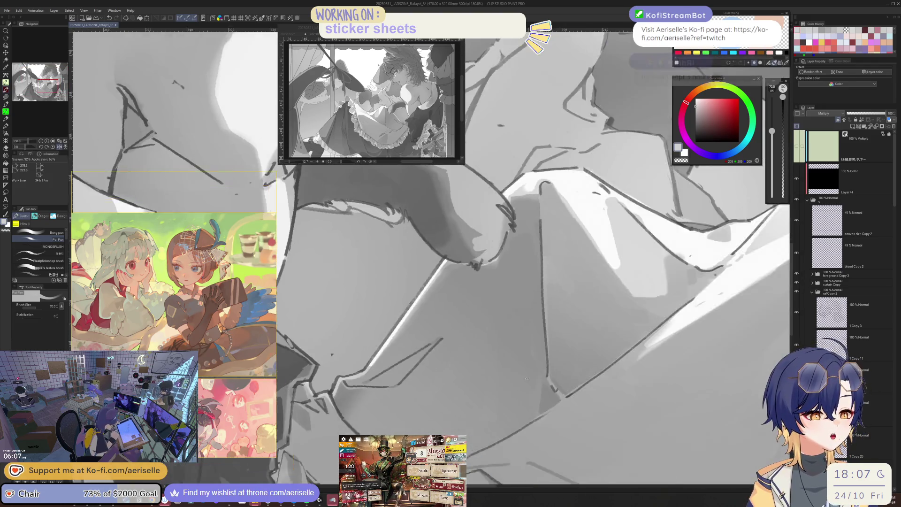
pyautogui.scroll(-4, 511, 404)
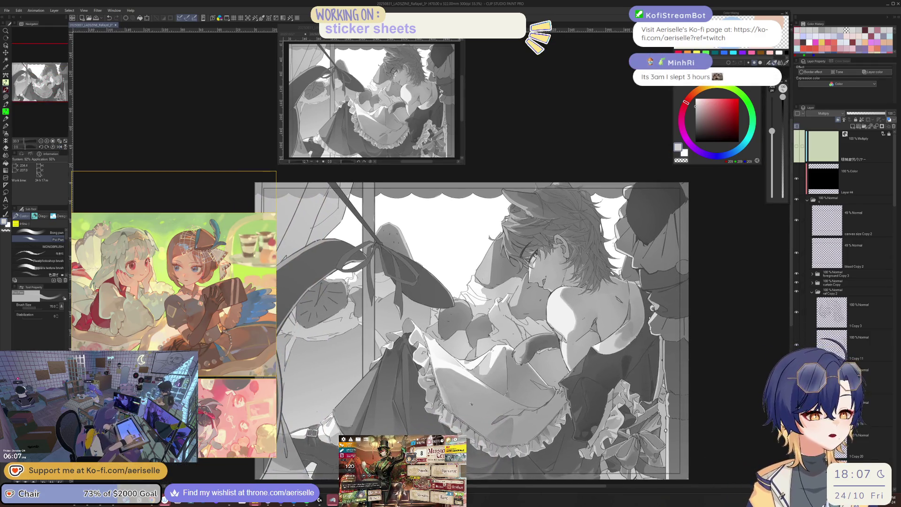
pyautogui.scroll(5, 524, 402)
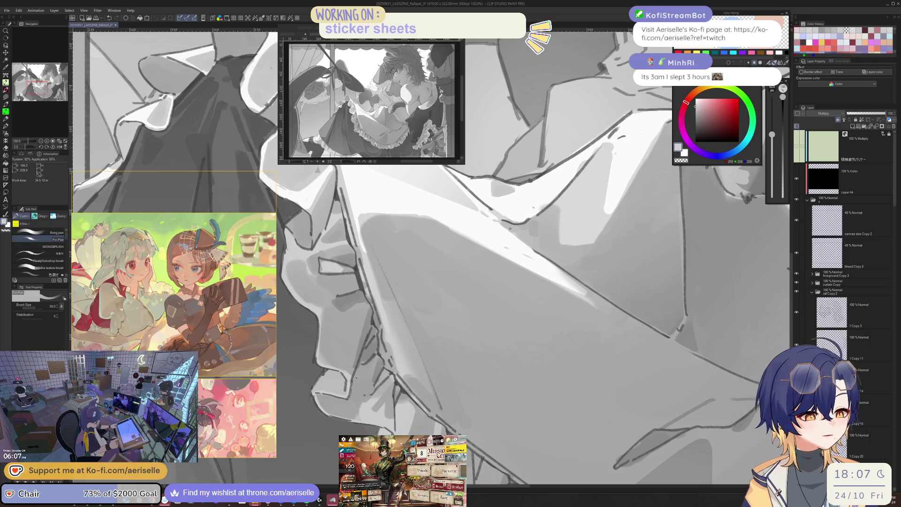
pyautogui.scroll(-3, 402, 398)
pyautogui.scroll(6, 400, 387)
pyautogui.press('[')
pyautogui.press('[')
pyautogui.press('[')
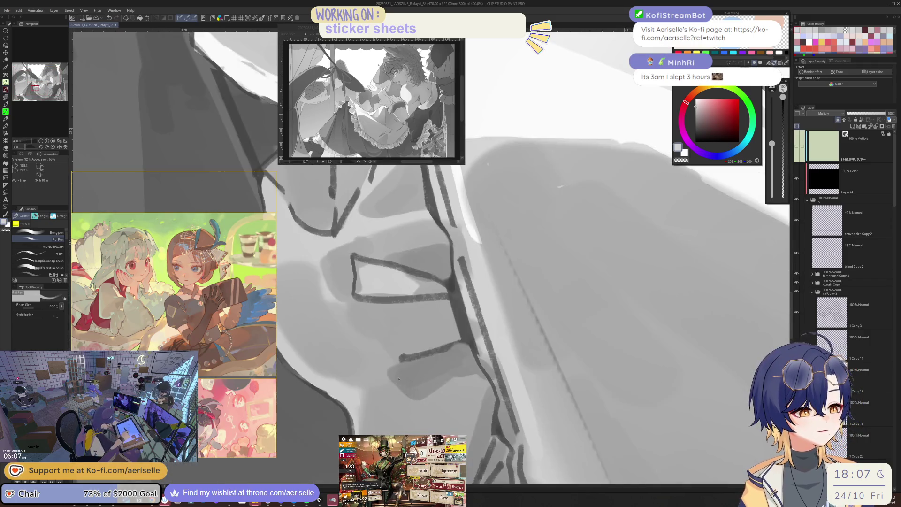
pyautogui.scroll(-5, 512, 417)
pyautogui.scroll(5, 512, 417)
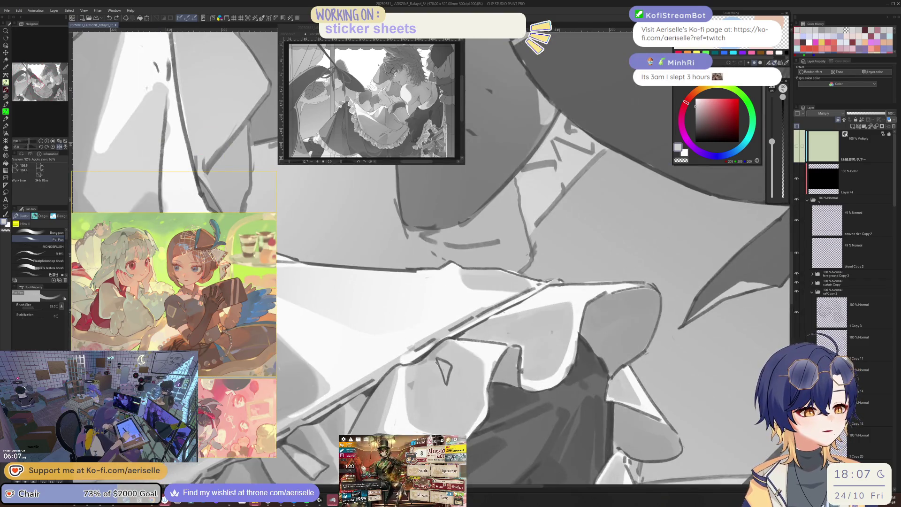
pyautogui.scroll(-4, 469, 361)
pyautogui.scroll(4, 490, 378)
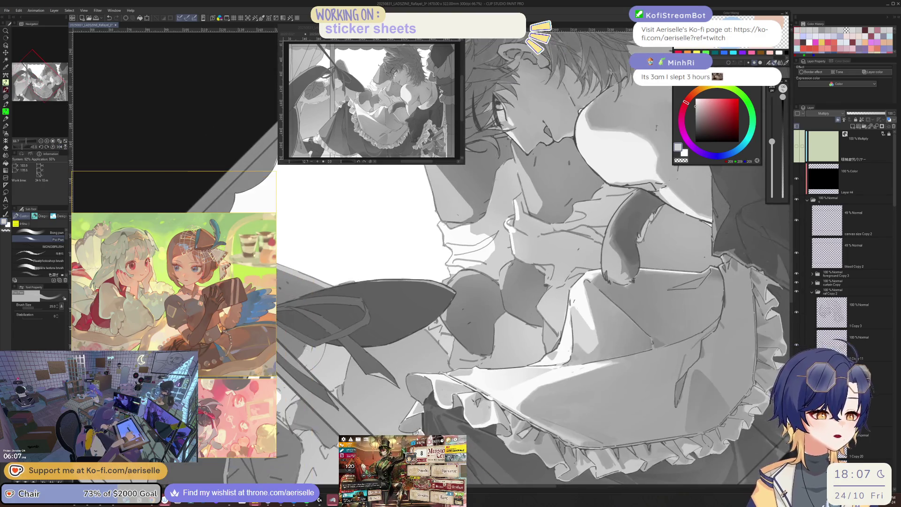
pyautogui.press('[')
pyautogui.press('[')
pyautogui.press('[')
pyautogui.press(']')
pyautogui.press(']')
pyautogui.press(']')
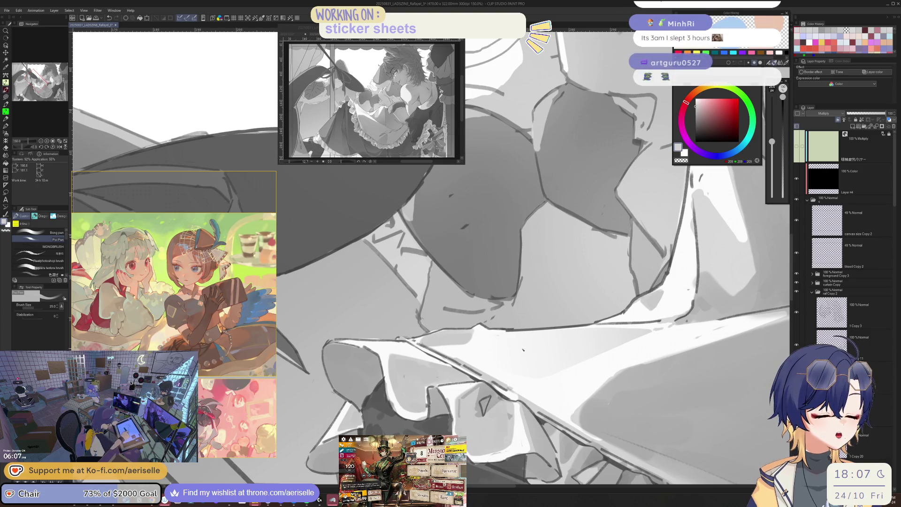
pyautogui.scroll(-5, 457, 381)
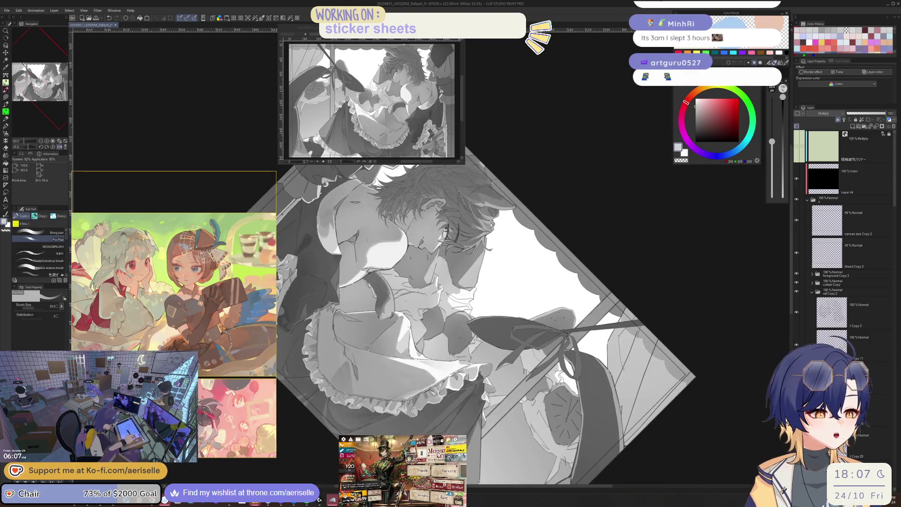
pyautogui.scroll(3, 586, 398)
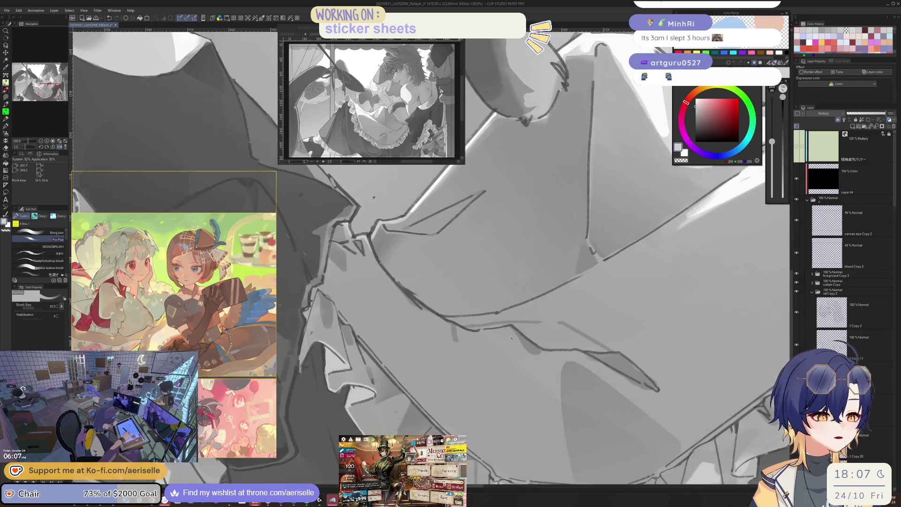
pyautogui.scroll(-5, 504, 376)
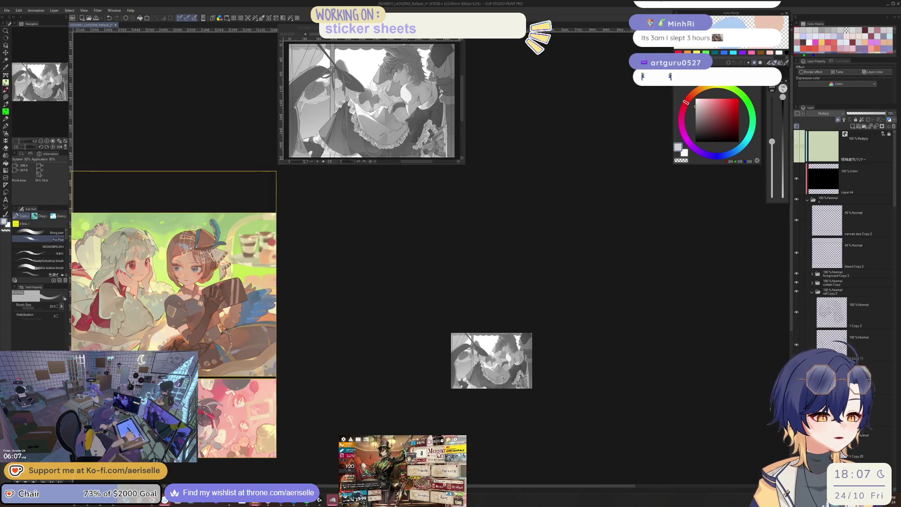
# Step: Save the illustration with Ctrl+S
pyautogui.hotkey('ctrl', 's')
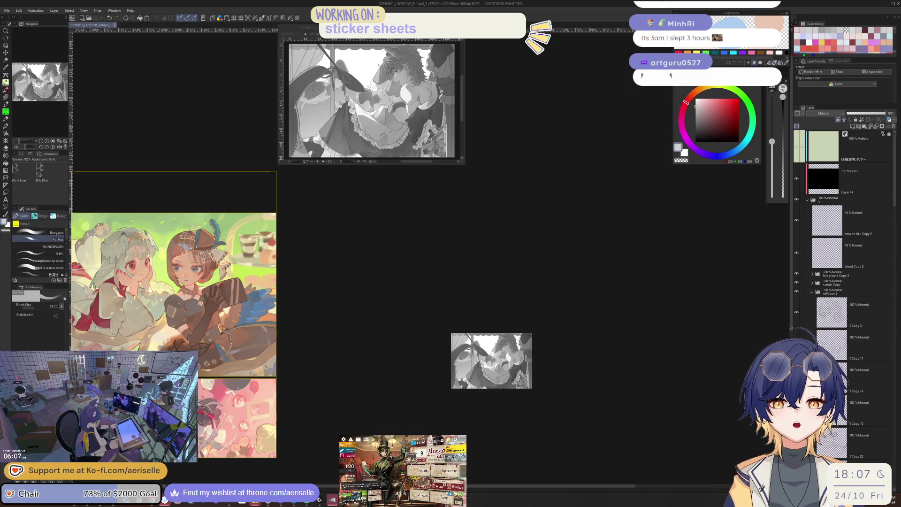
pyautogui.scroll(-10, 154, 293)
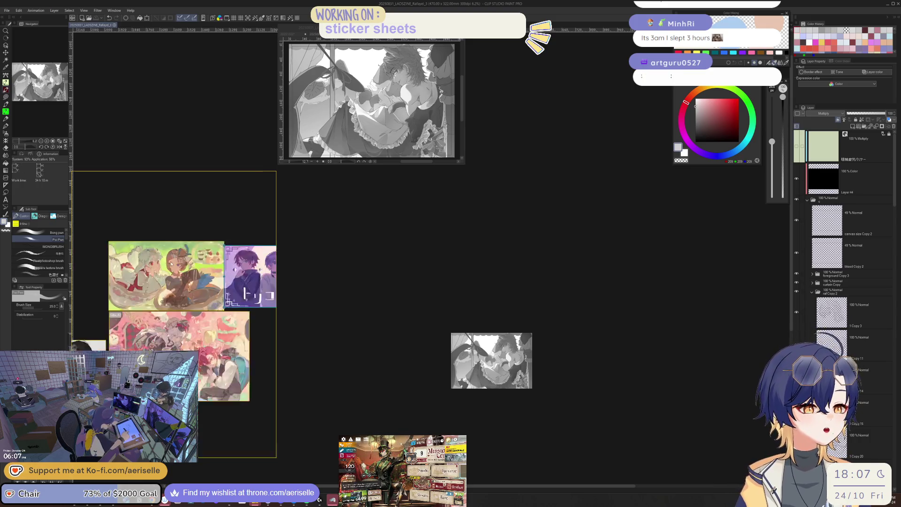
pyautogui.scroll(-10, 179, 274)
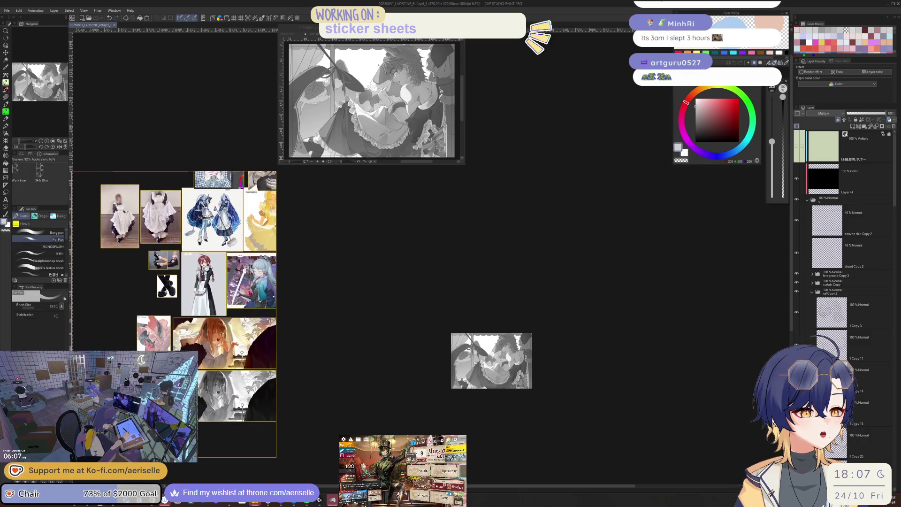
pyautogui.scroll(-10, 201, 276)
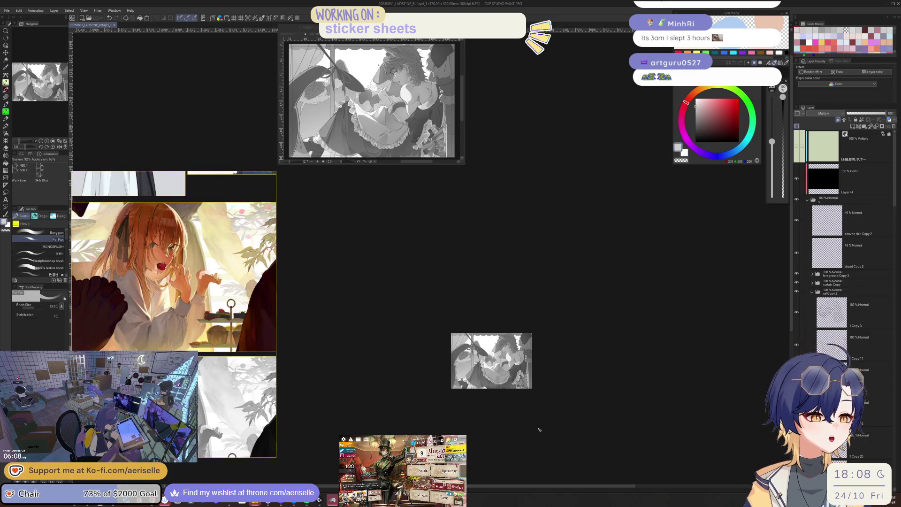
# Step: Mirror the canvas to check the drawing and zoom back in on the dress
pyautogui.press('h')
pyautogui.press('h')
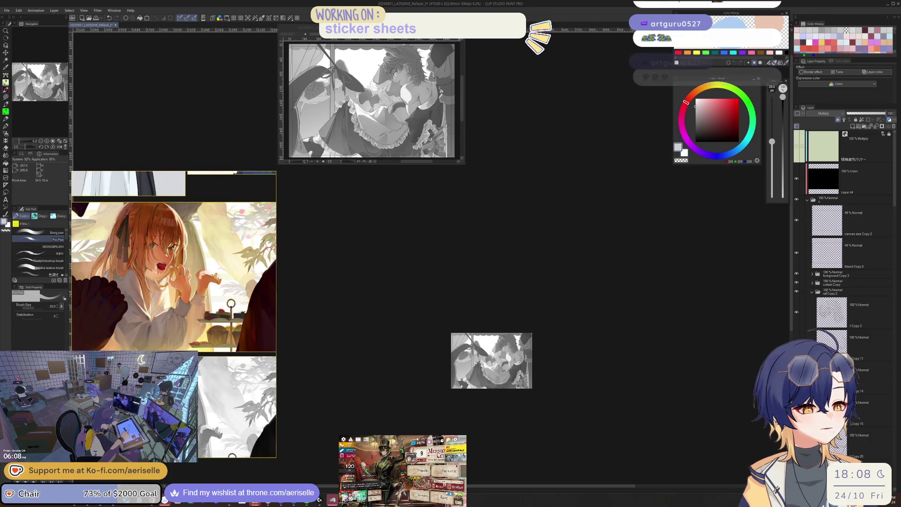
pyautogui.scroll(5, 432, 358)
pyautogui.scroll(5, 518, 400)
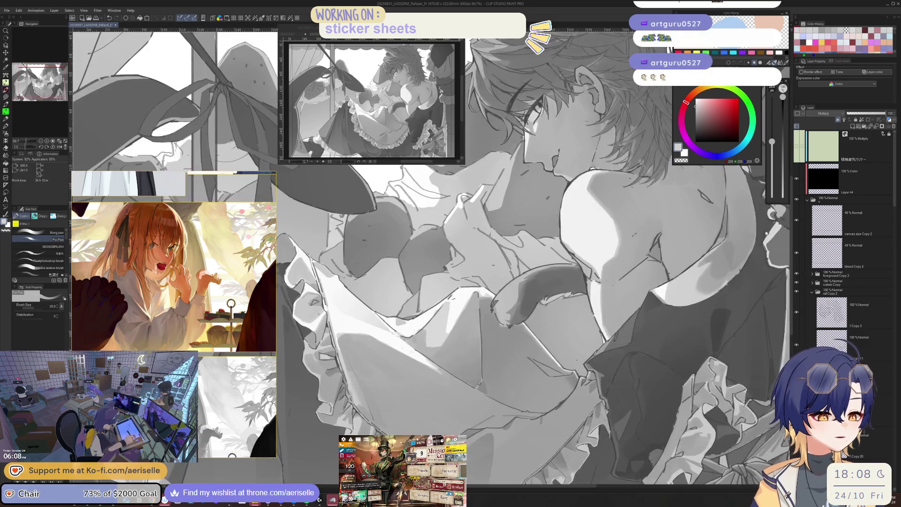
# Step: Pick a layer from the canvas and select layer 1 Copy 21 in the Layer panel
pyautogui.press('u')
pyautogui.press('o')
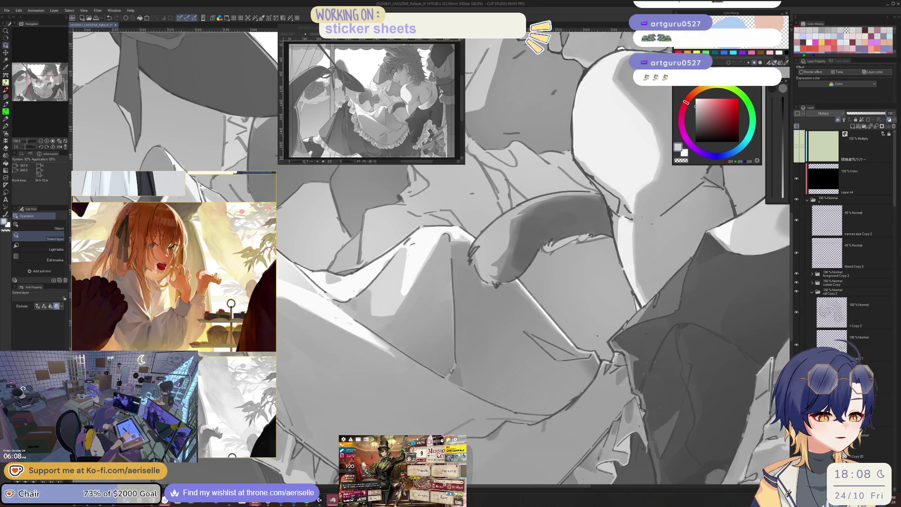
pyautogui.click(498, 399)
pyautogui.moveTo(895, 205); pyautogui.dragTo(883, 254)
pyautogui.click(857, 267)
pyautogui.click(796, 260)
pyautogui.click(796, 260)
# Step: Toggle 1 Copy 11's visibility to identify its line art and make it the editing layer
pyautogui.click(797, 232)
pyautogui.click(799, 197)
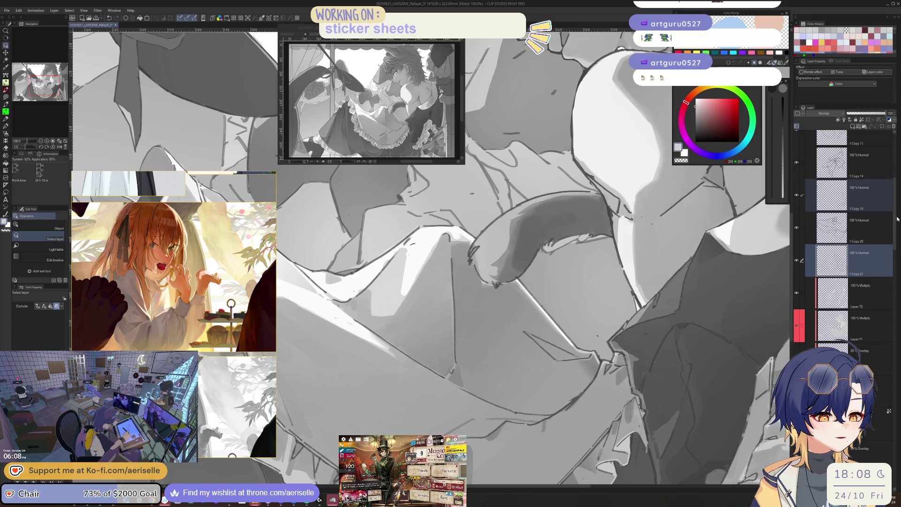
pyautogui.scroll(2, 799, 220)
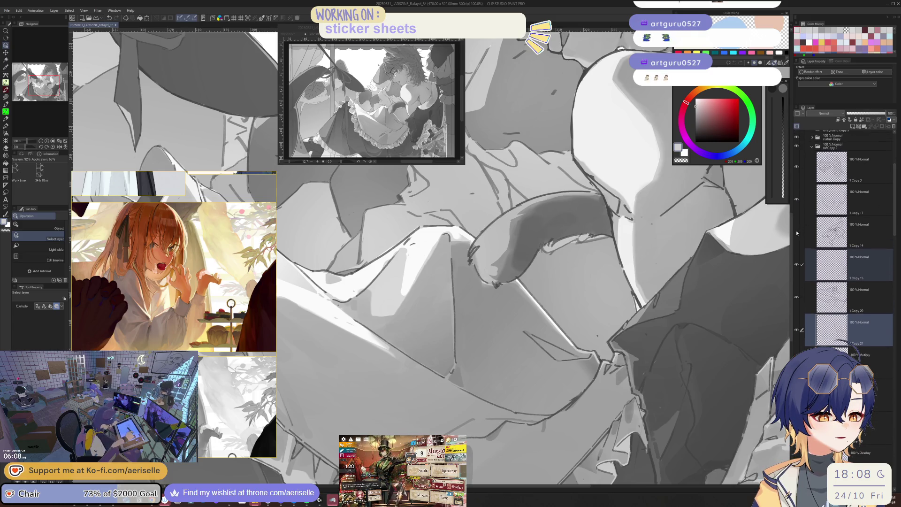
pyautogui.click(797, 201)
pyautogui.click(796, 200)
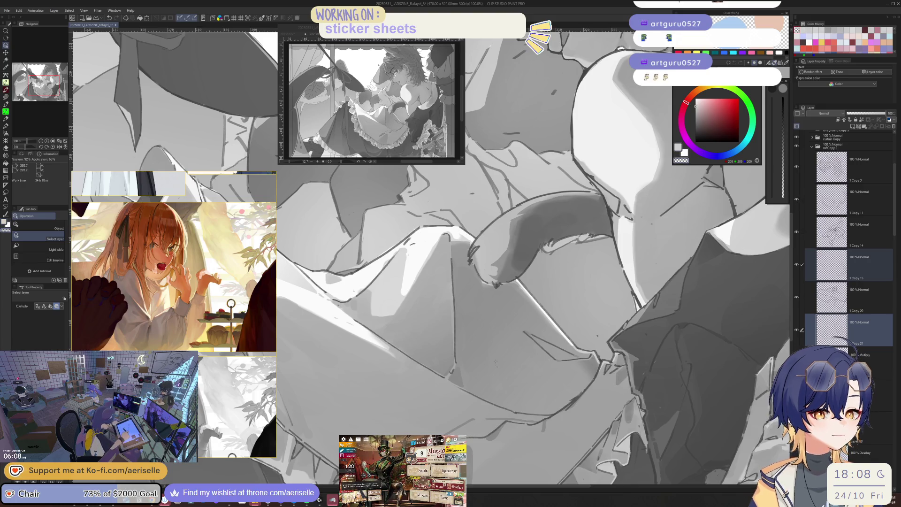
pyautogui.click(831, 199)
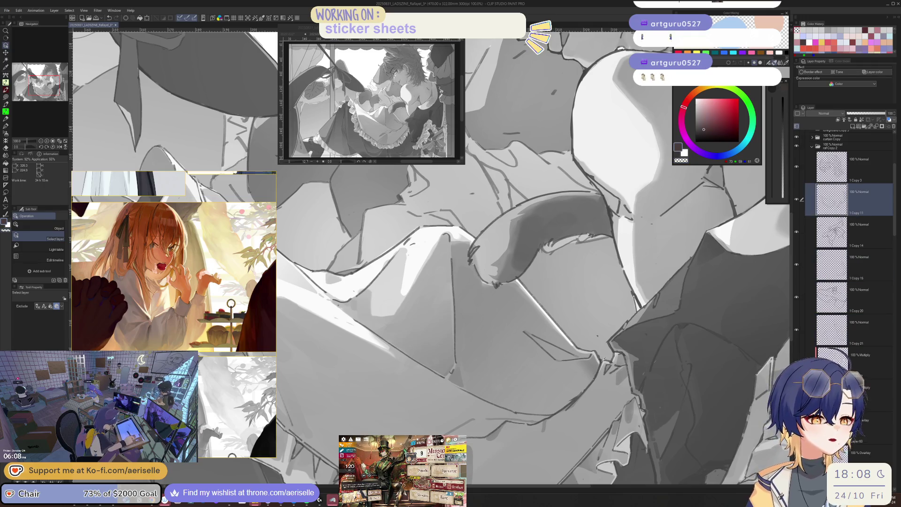
pyautogui.press('h')
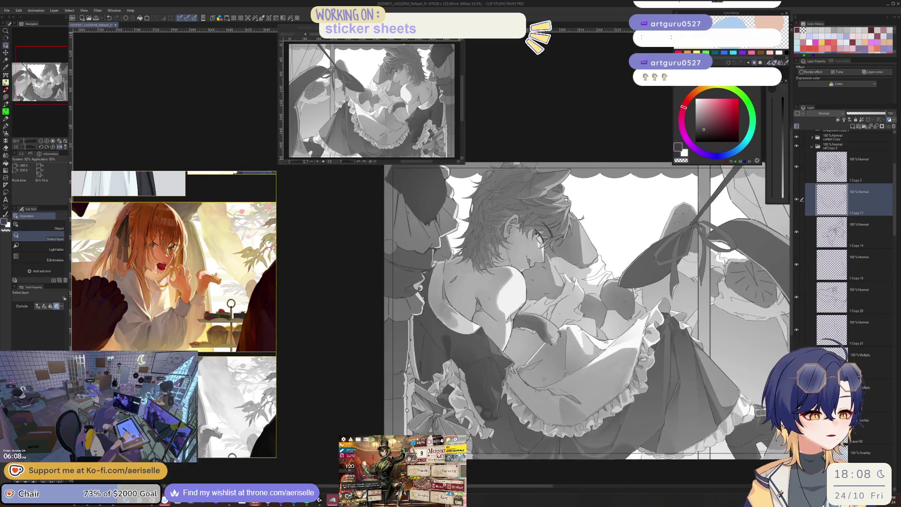
pyautogui.press('e')
pyautogui.press('[')
pyautogui.press('[')
pyautogui.press('[')
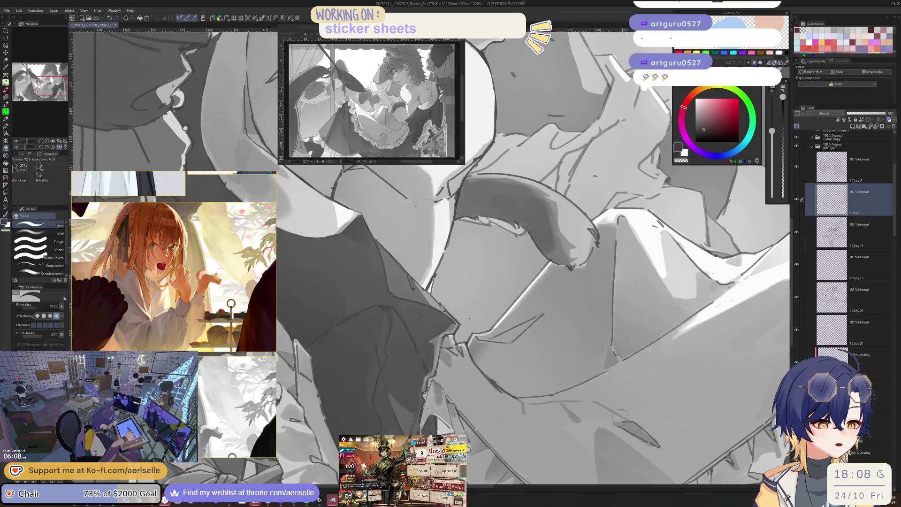
pyautogui.moveTo(650, 440); pyautogui.dragTo(590, 351)
pyautogui.press('p')
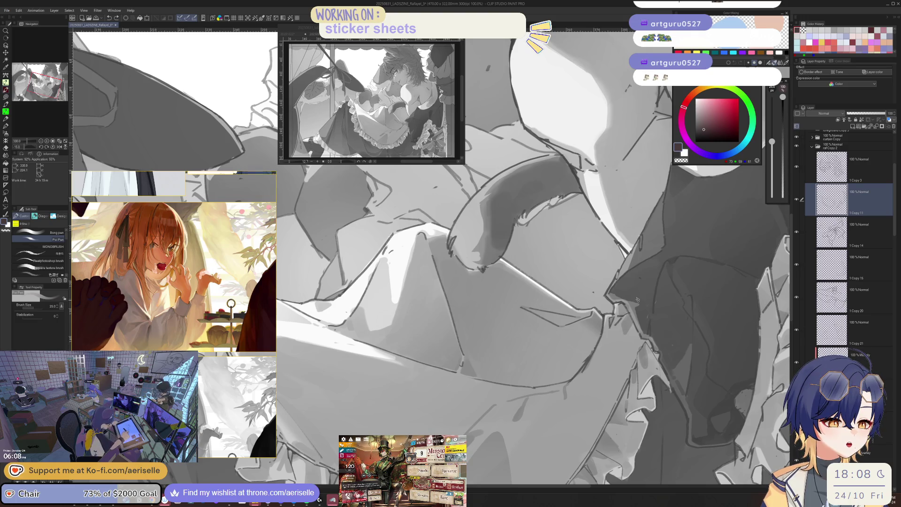
pyautogui.press('.')
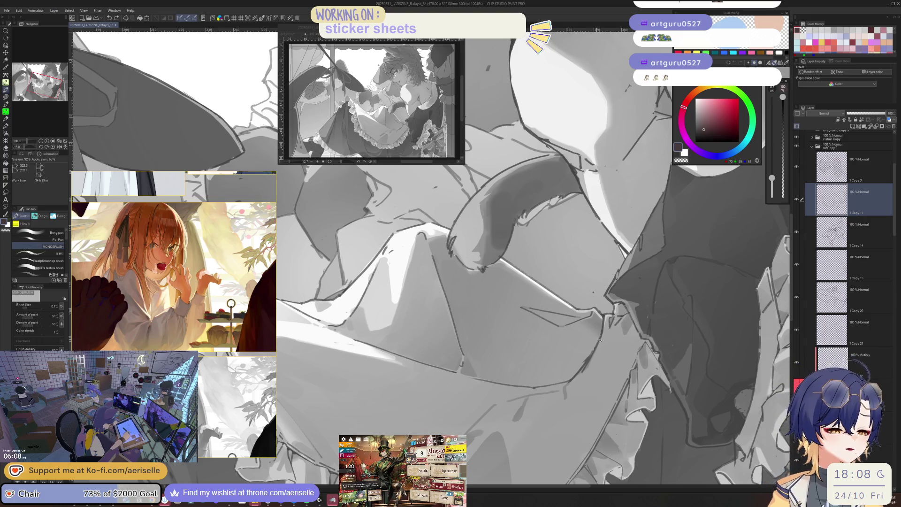
pyautogui.press(']')
pyautogui.press(']')
pyautogui.press(']')
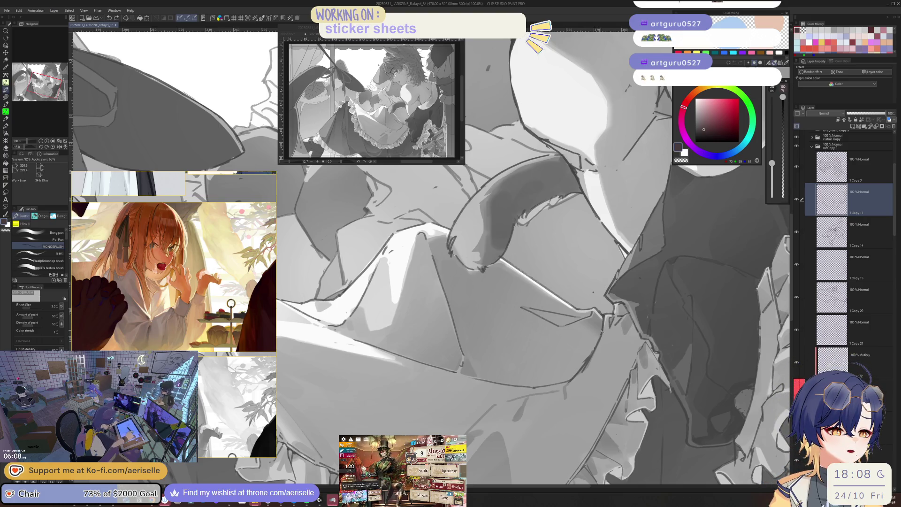
pyautogui.moveTo(601, 332); pyautogui.dragTo(469, 336)
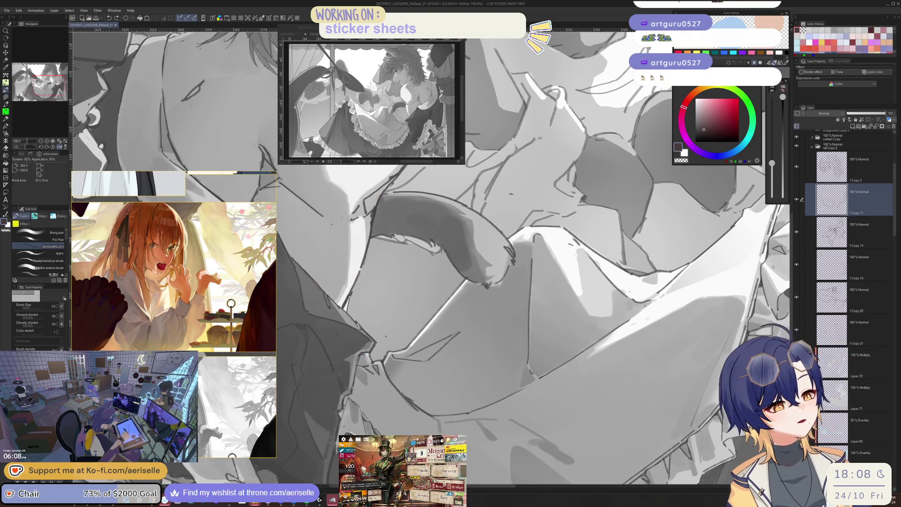
pyautogui.press(']')
pyautogui.press(']')
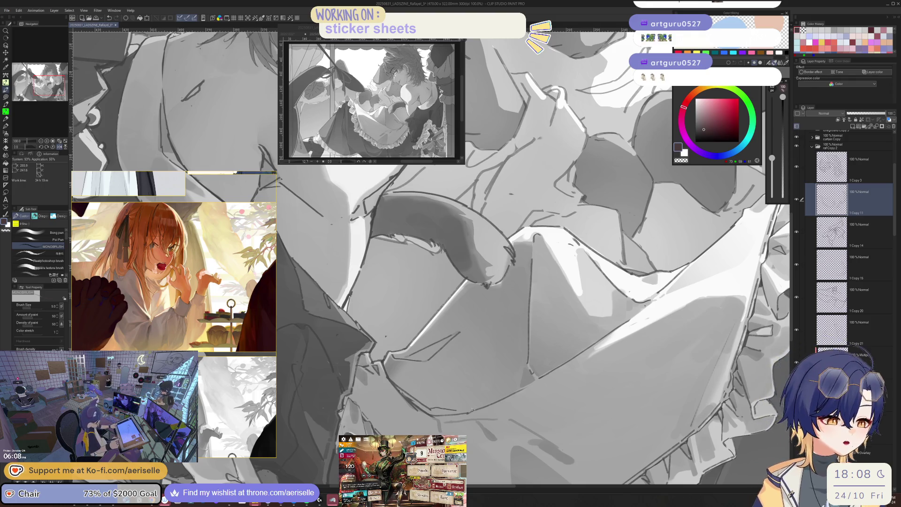
pyautogui.moveTo(507, 396); pyautogui.dragTo(571, 343)
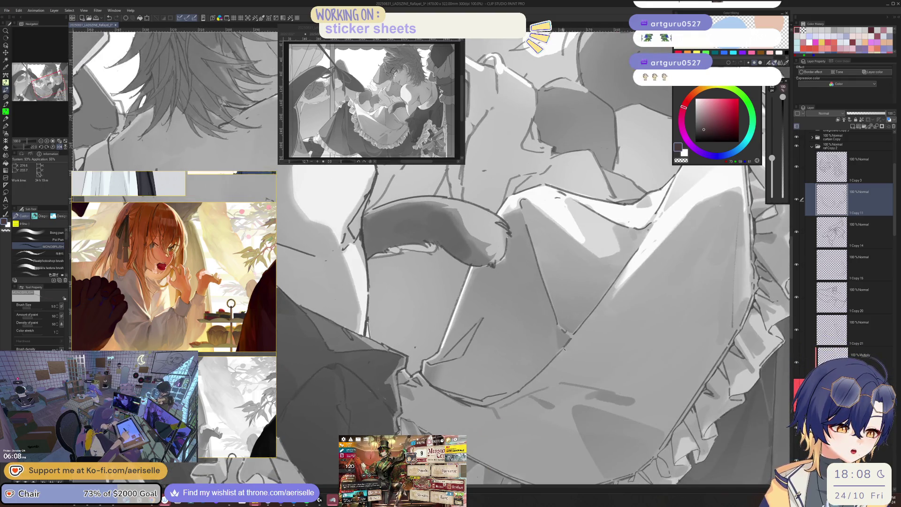
pyautogui.press('e')
pyautogui.press('p')
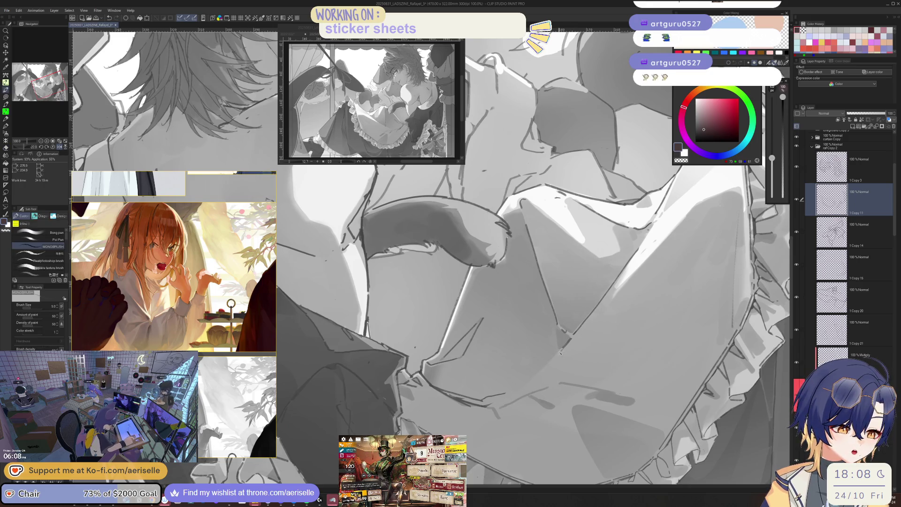
pyautogui.moveTo(514, 390); pyautogui.dragTo(462, 399)
pyautogui.press('e')
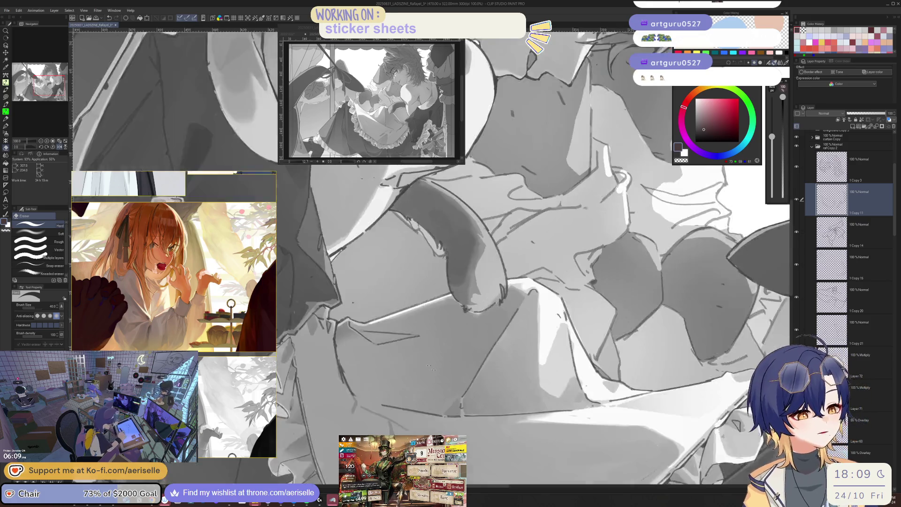
pyautogui.moveTo(414, 413); pyautogui.dragTo(450, 394)
pyautogui.press('p')
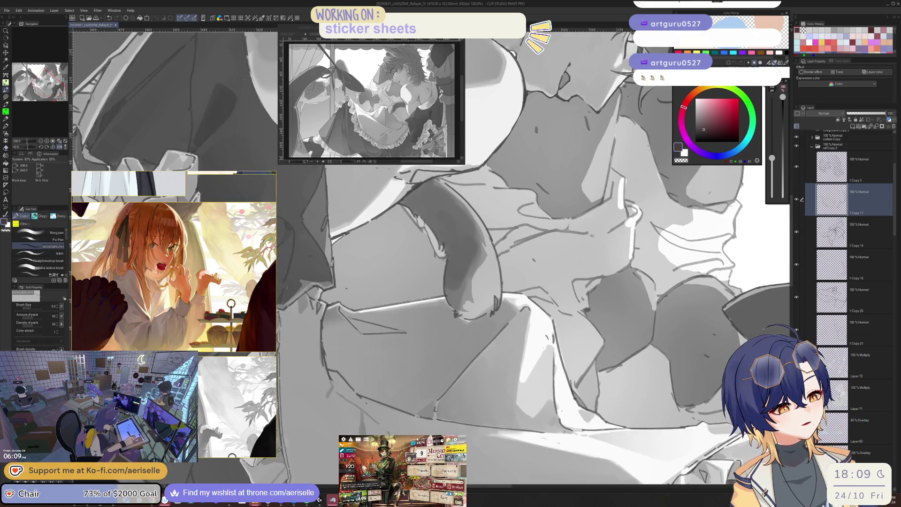
pyautogui.hotkey('ctrl', '-')
pyautogui.moveTo(366, 402); pyautogui.dragTo(547, 447)
pyautogui.hotkey('ctrl', '+')
pyautogui.hotkey('ctrl', '+')
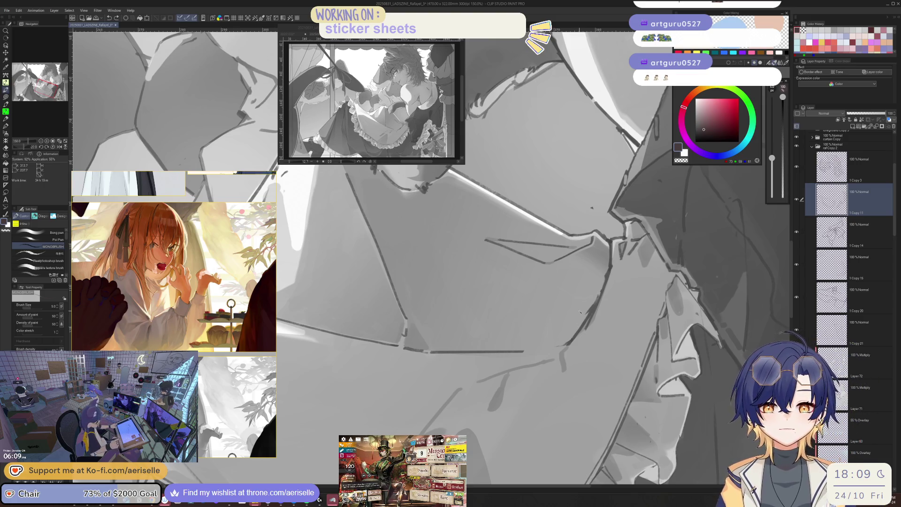
pyautogui.moveTo(579, 311); pyautogui.dragTo(549, 342)
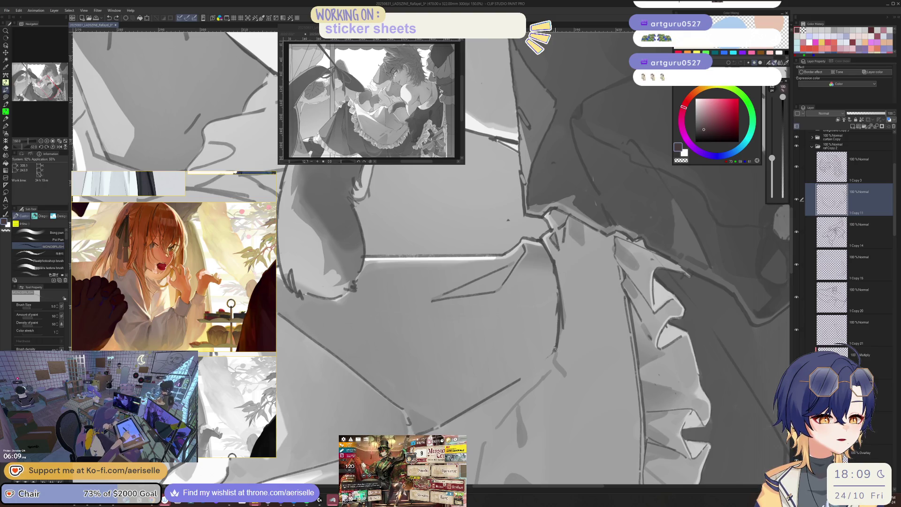
pyautogui.hotkey('ctrl', '-')
pyautogui.hotkey('ctrl', '-')
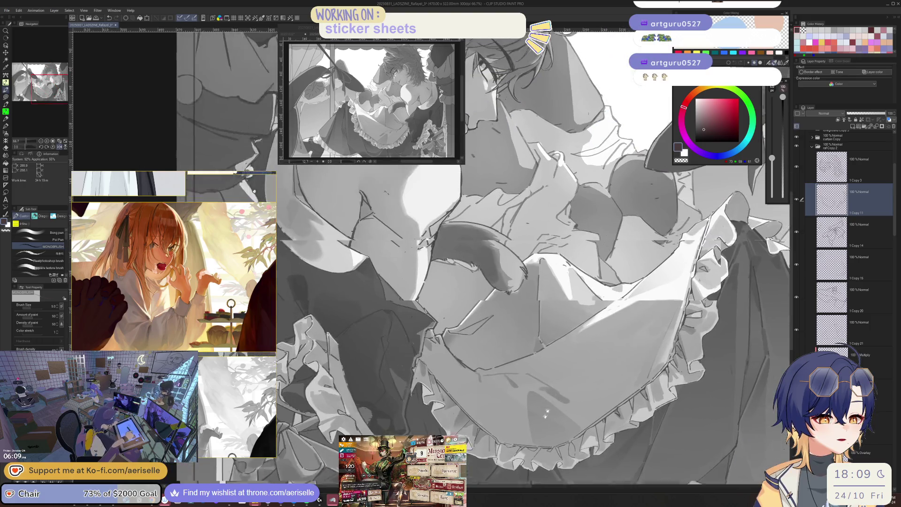
pyautogui.press('e')
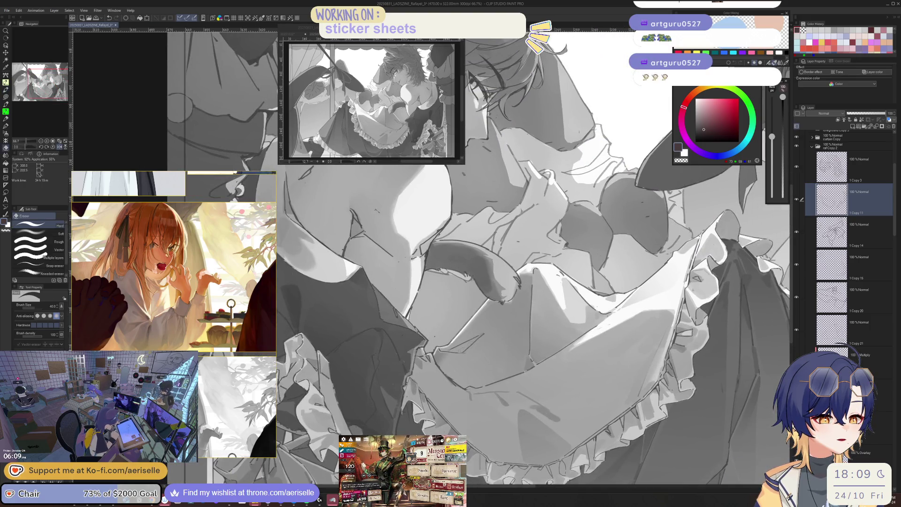
pyautogui.press('p')
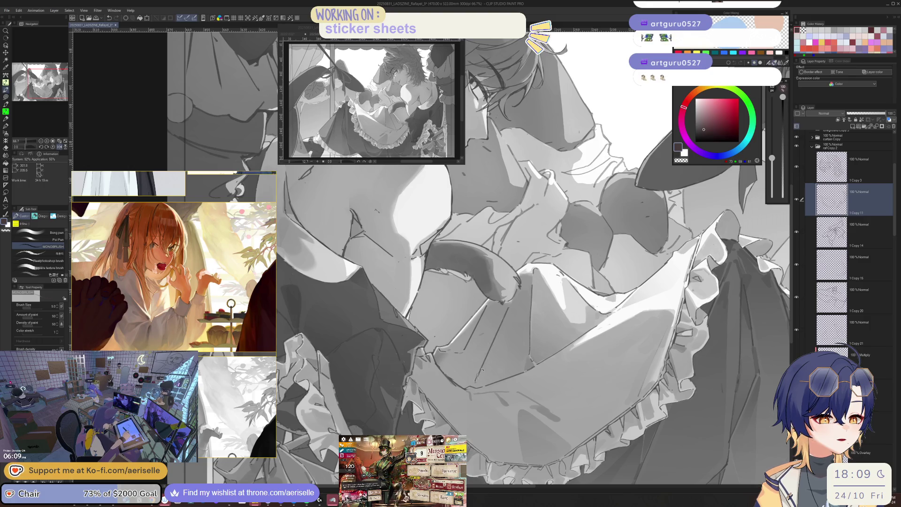
pyautogui.hotkey('ctrl', '-')
pyautogui.hotkey('ctrl', '-')
pyautogui.scroll(1, 466, 343)
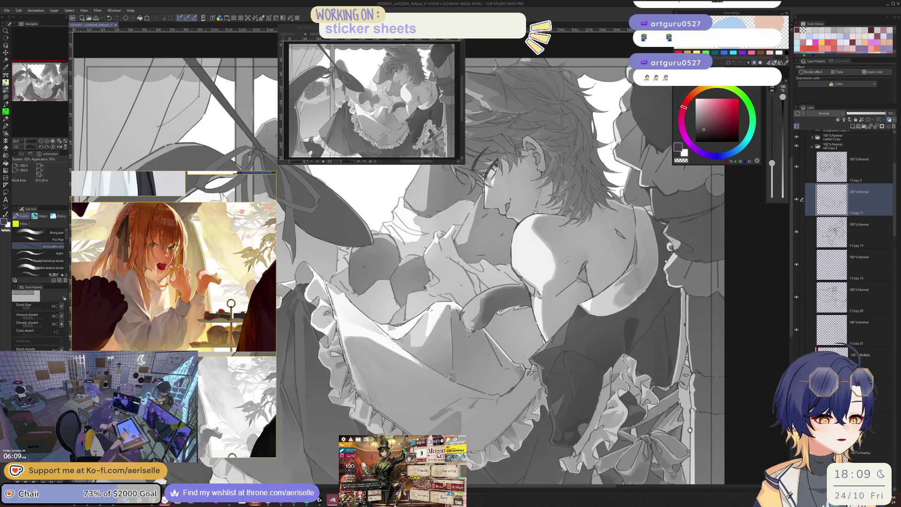
pyautogui.press('h')
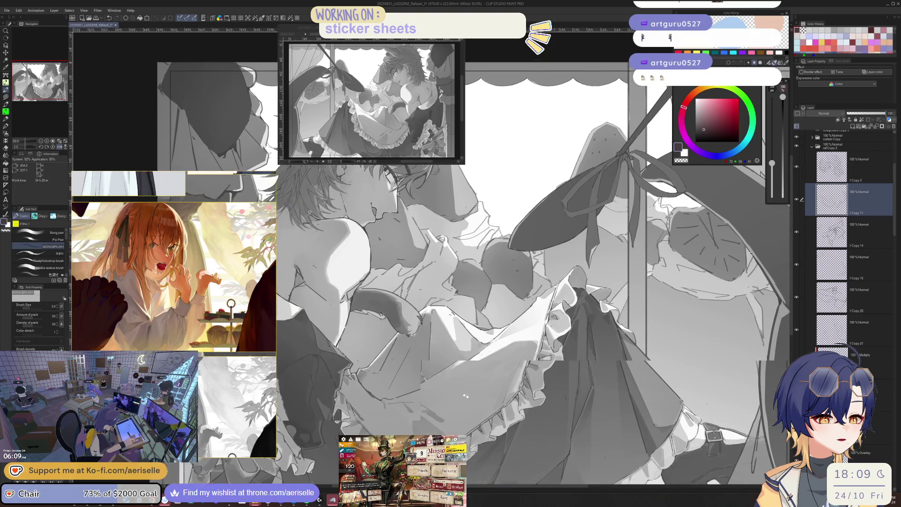
pyautogui.press('e')
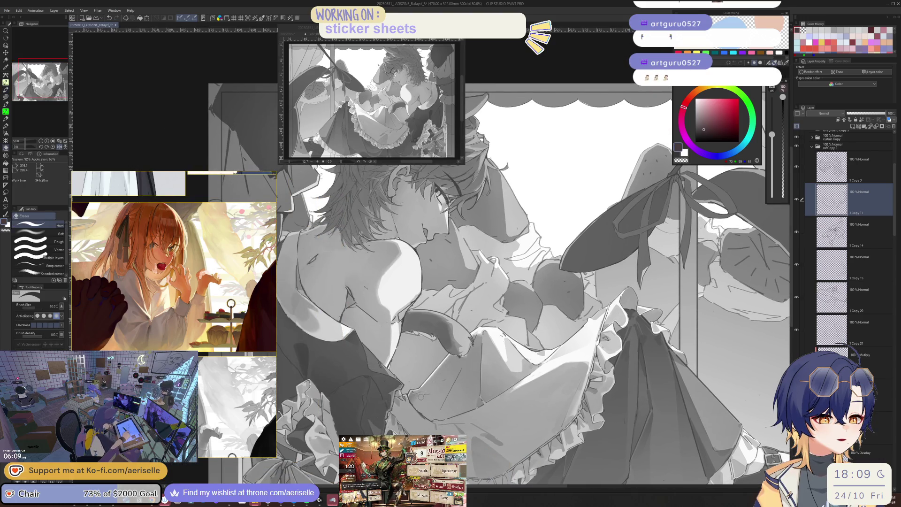
pyautogui.press('p')
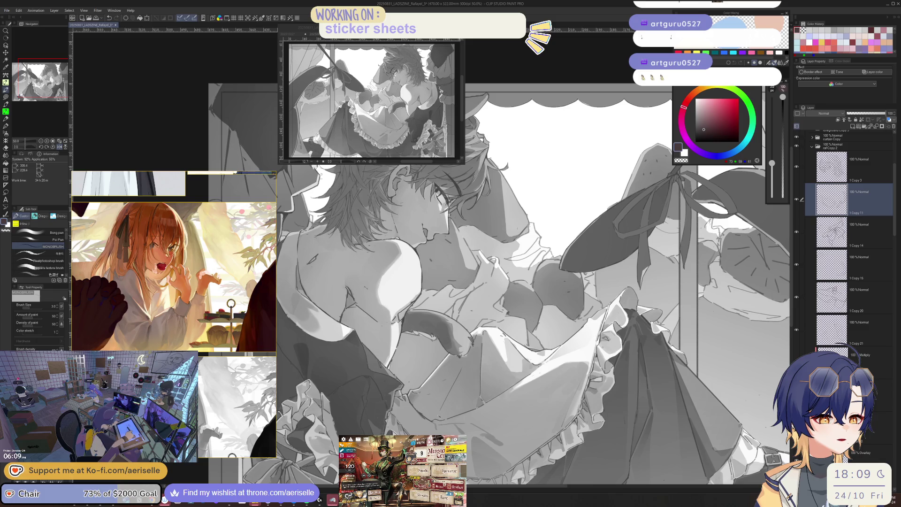
pyautogui.hotkey('ctrl', '-')
pyautogui.press('h')
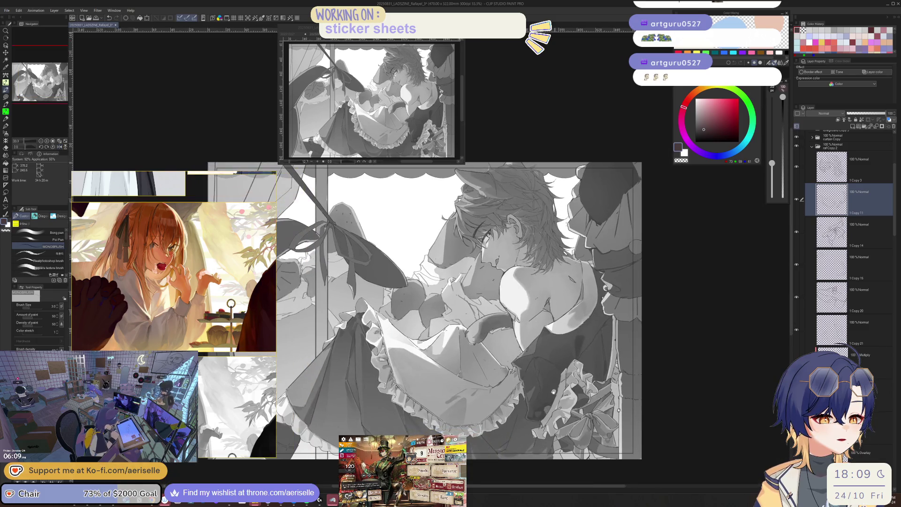
pyautogui.press('o')
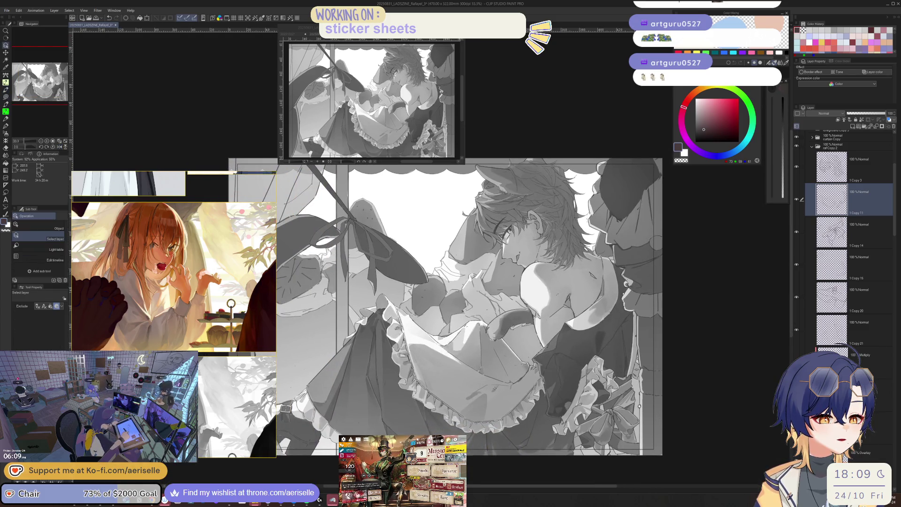
pyautogui.click(497, 383)
pyautogui.click(796, 146)
pyautogui.click(667, 285)
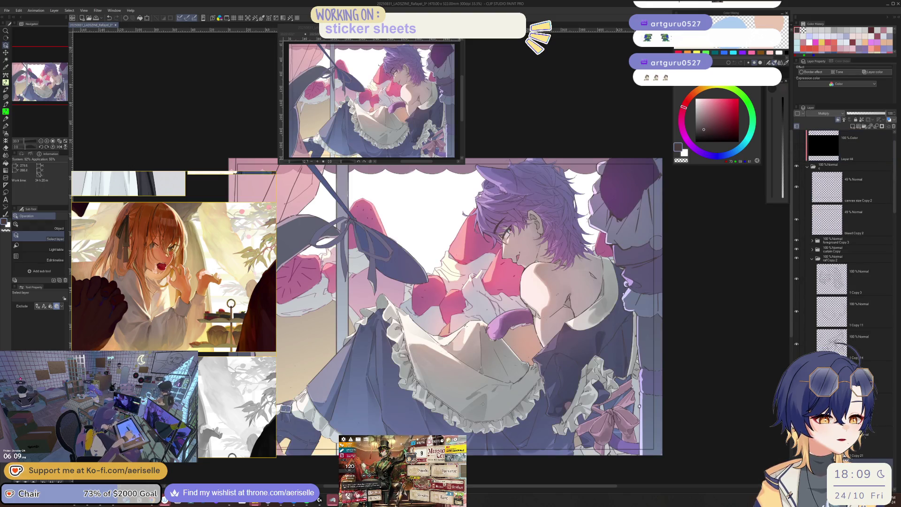
pyautogui.click(796, 146)
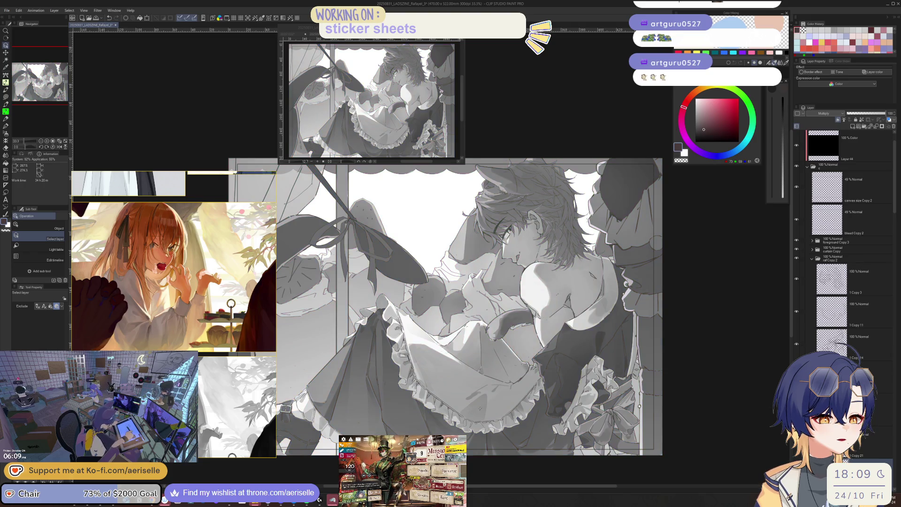
pyautogui.press('p')
pyautogui.press('e')
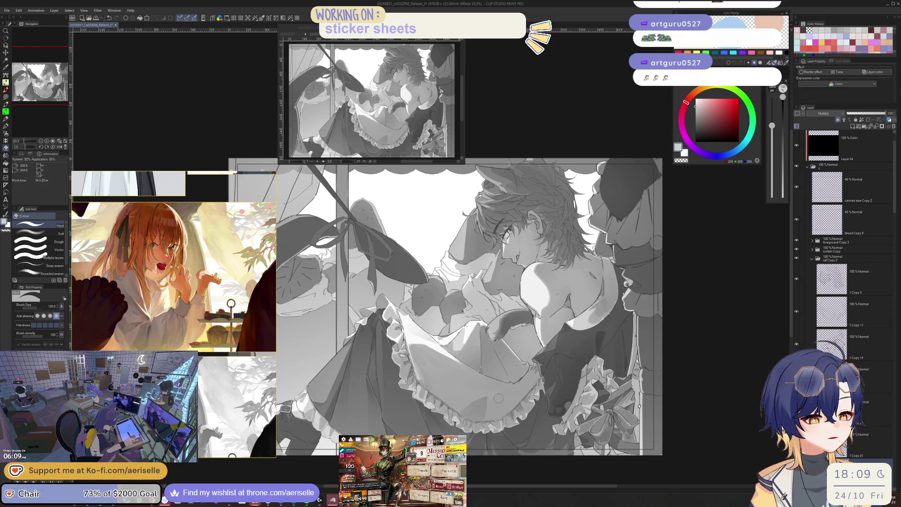
pyautogui.press(']')
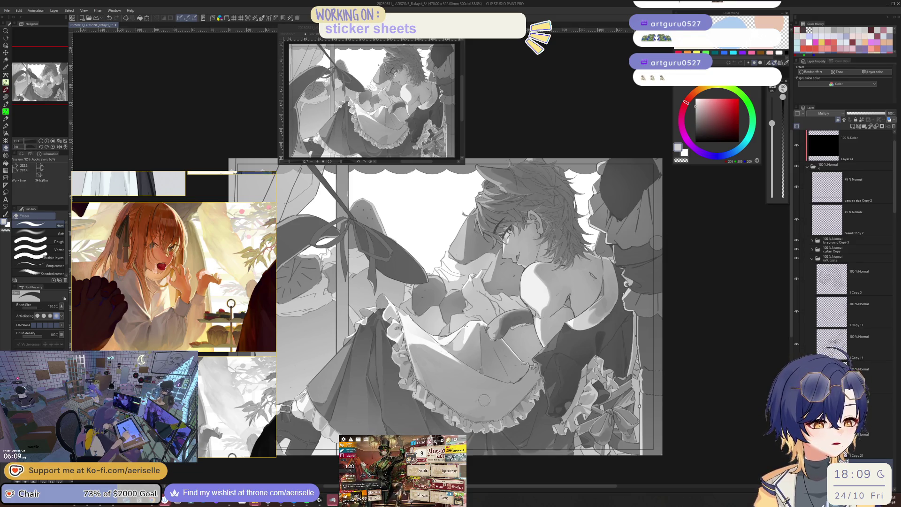
pyautogui.press('h')
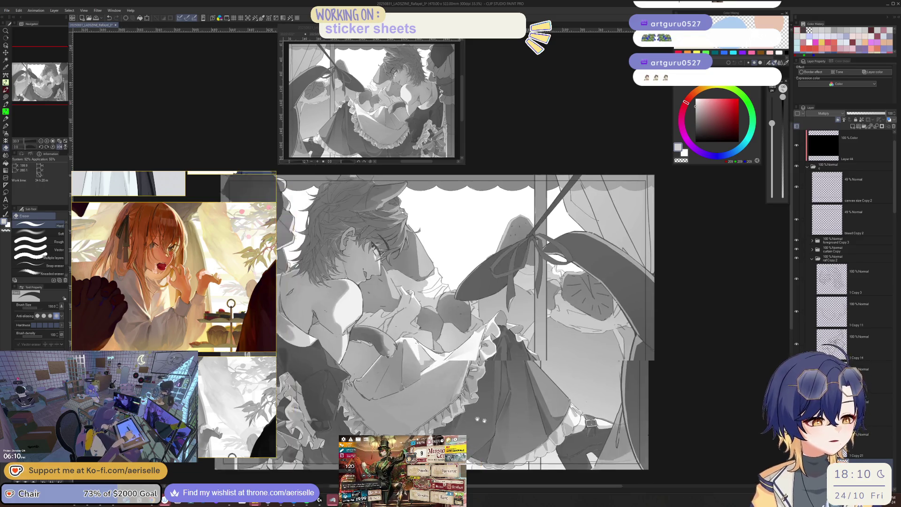
pyautogui.hotkey('ctrl', '+')
pyautogui.hotkey('ctrl', '+')
pyautogui.press('p')
pyautogui.press('[')
pyautogui.press('[')
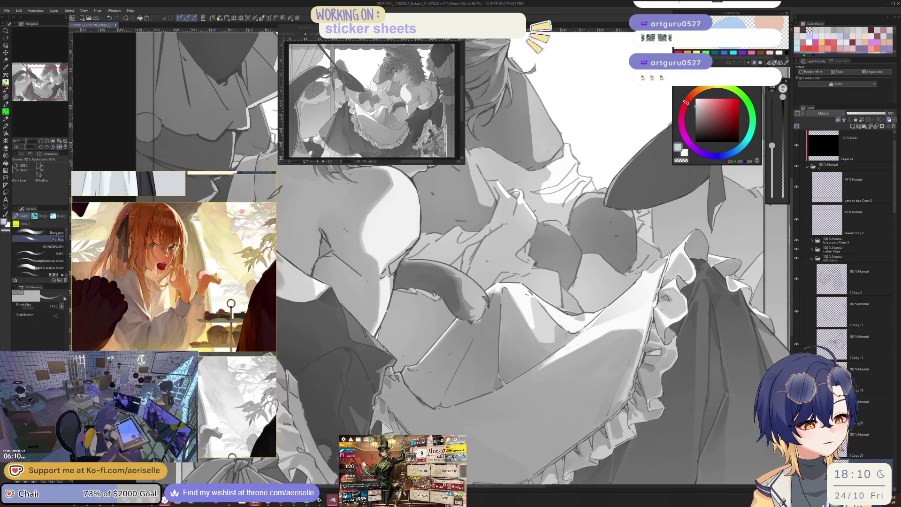
pyautogui.press('h')
pyautogui.press('m')
pyautogui.press('p')
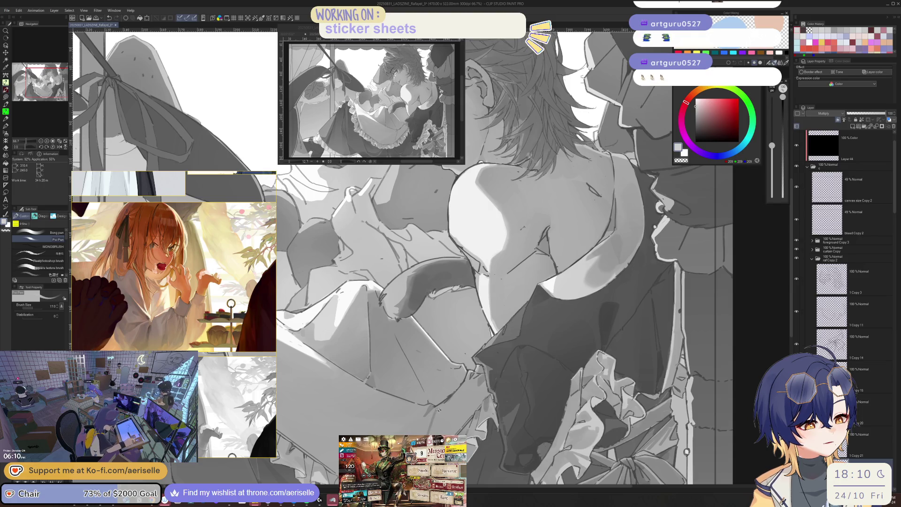
pyautogui.press('h')
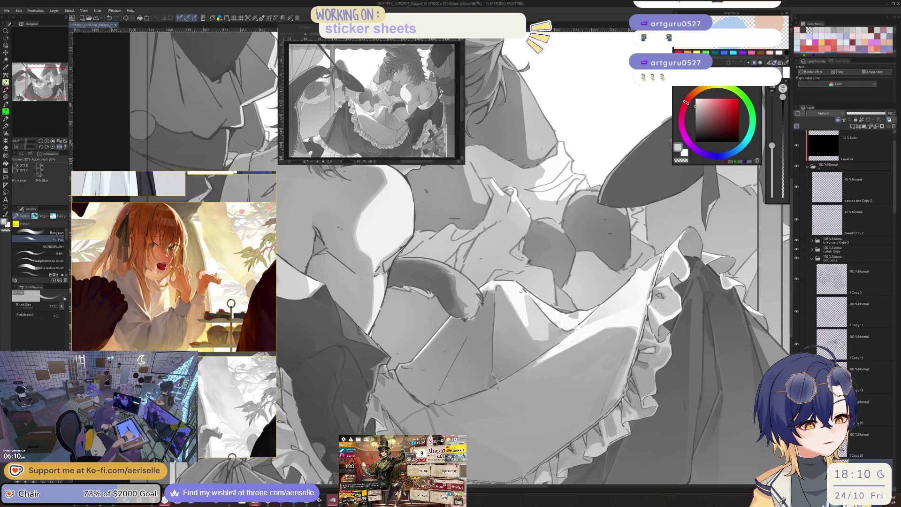
pyautogui.moveTo(532, 263); pyautogui.dragTo(524, 238)
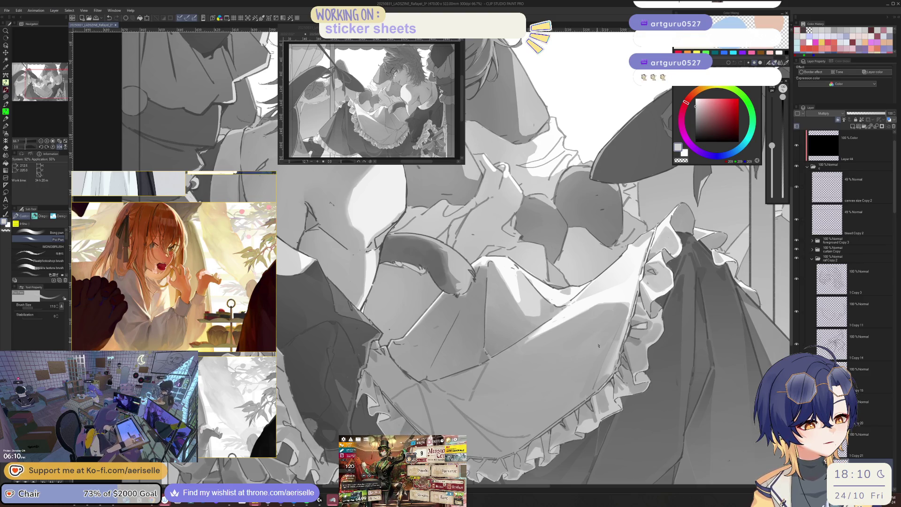
pyautogui.press('h')
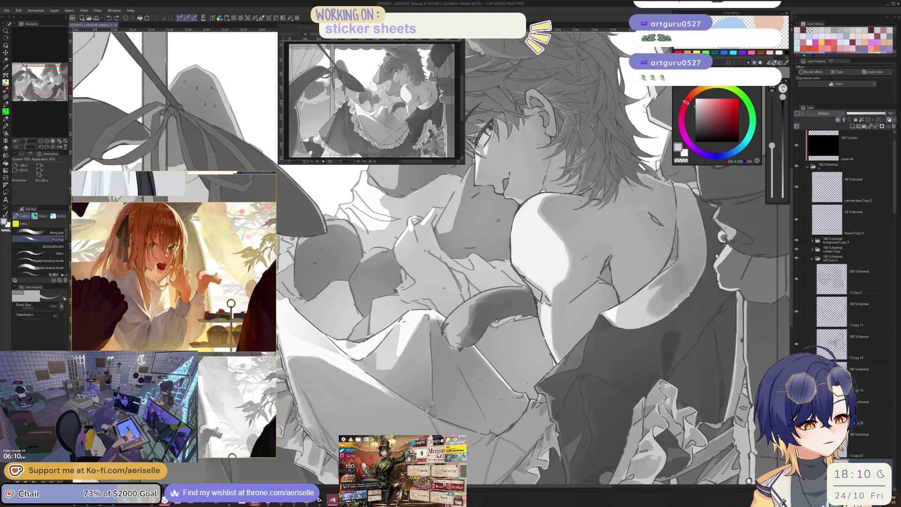
pyautogui.press('h')
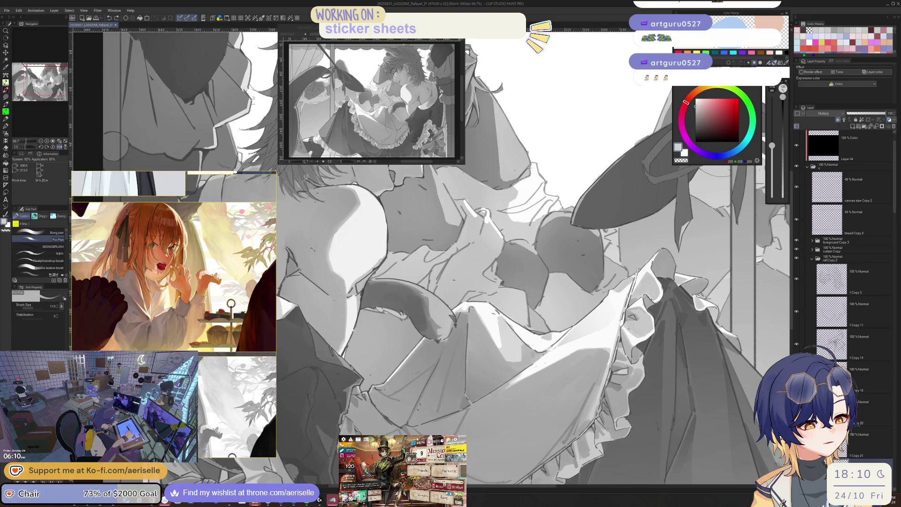
pyautogui.scroll(-3, 422, 296)
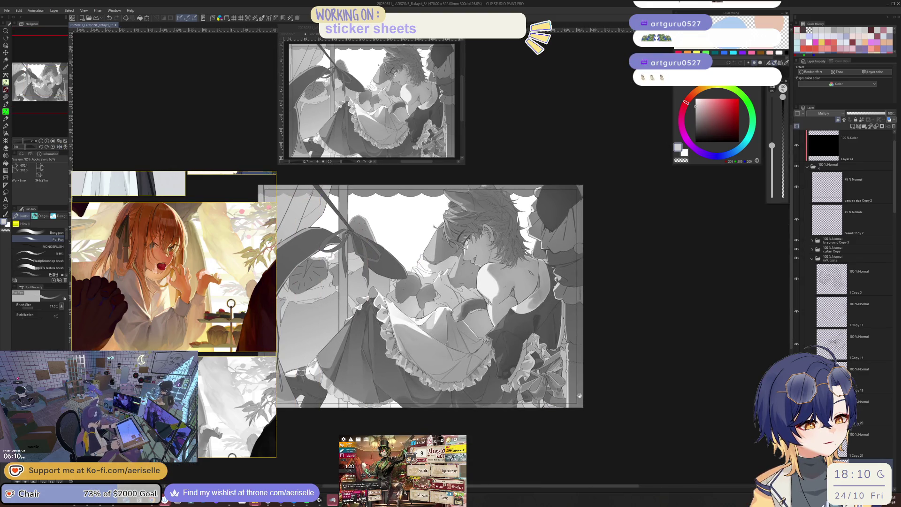
pyautogui.scroll(1, 397, 332)
pyautogui.press('h')
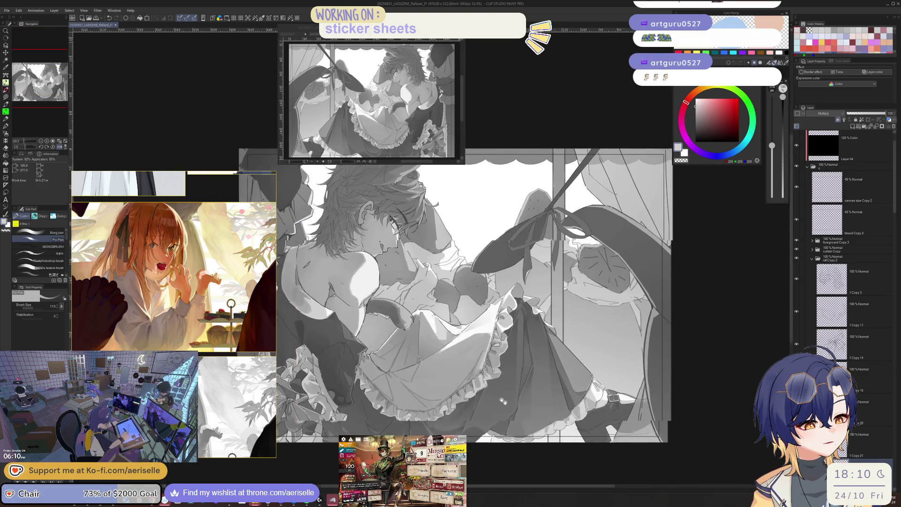
pyautogui.scroll(2, 516, 272)
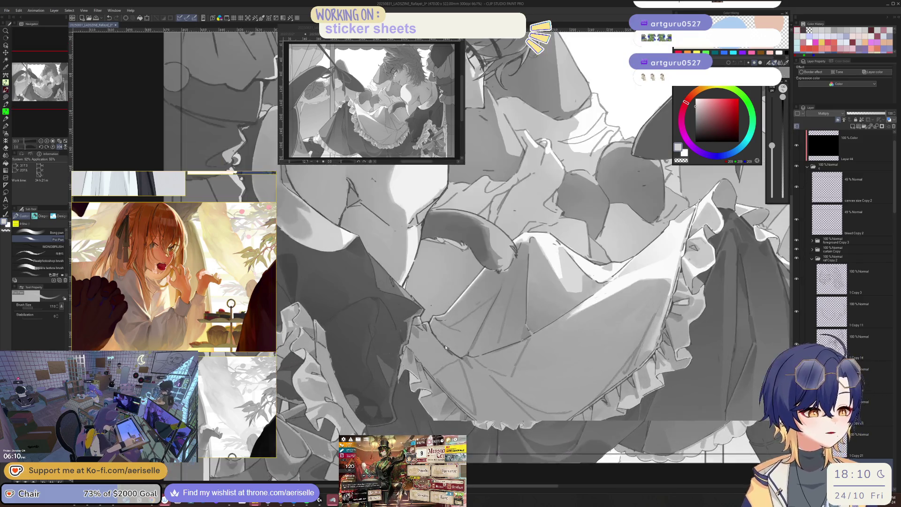
pyautogui.press('h')
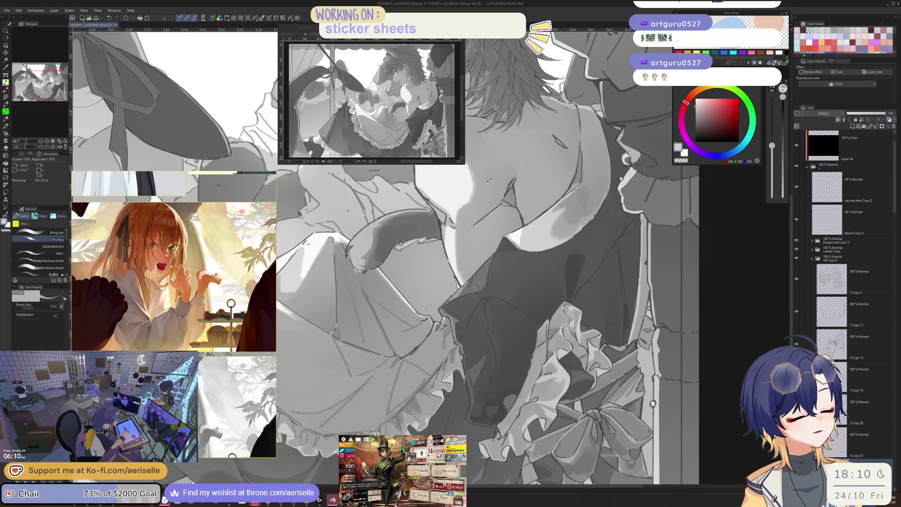
pyautogui.press('m')
pyautogui.moveTo(353, 276); pyautogui.dragTo(445, 295)
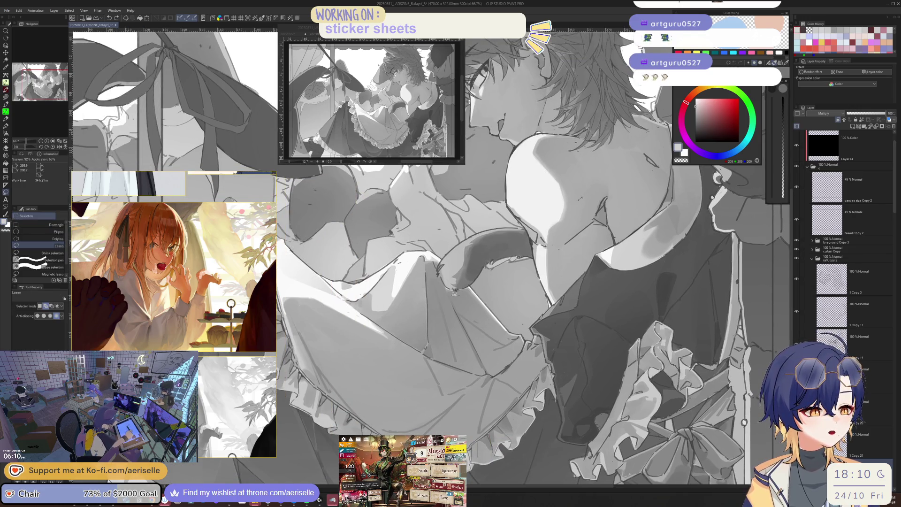
pyautogui.moveTo(436, 276)
pyautogui.mouseDown()
pyautogui.moveTo(436, 335)
pyautogui.moveTo(330, 341)
pyautogui.mouseUp()
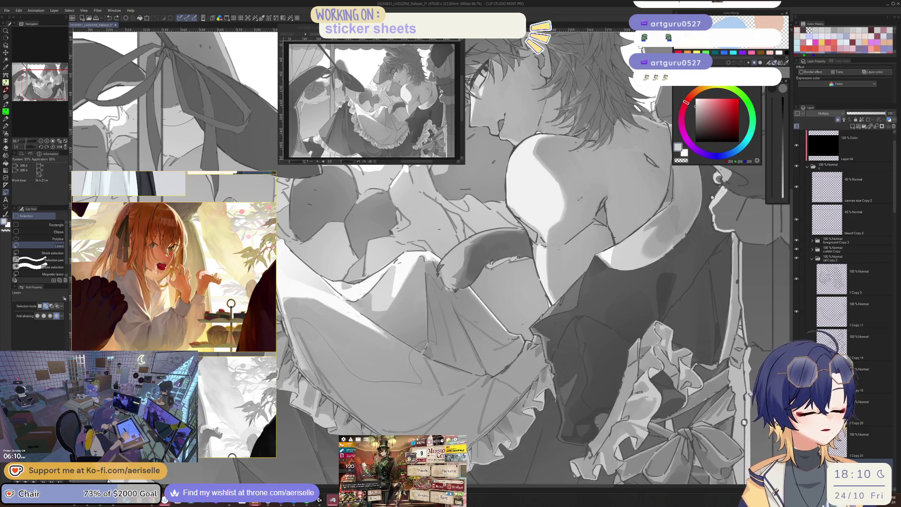
pyautogui.moveTo(420, 381); pyautogui.dragTo(436, 282)
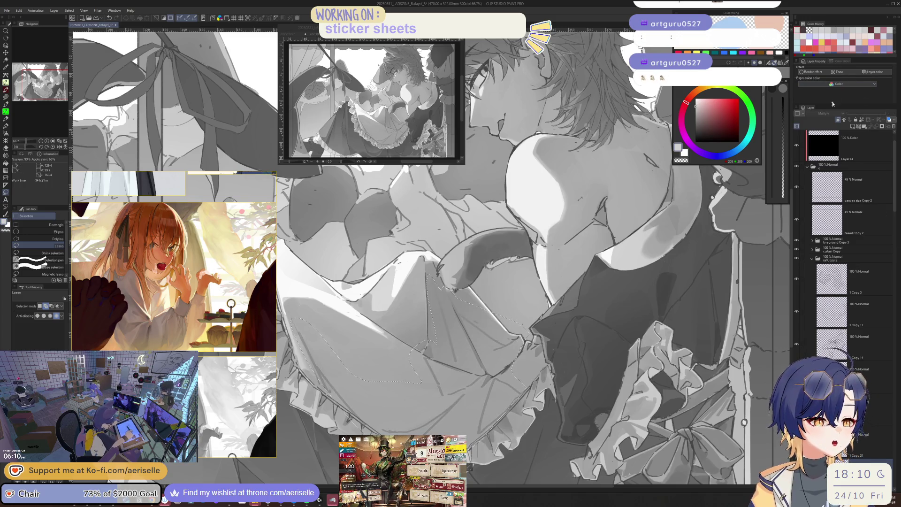
pyautogui.moveTo(892, 188); pyautogui.dragTo(892, 245)
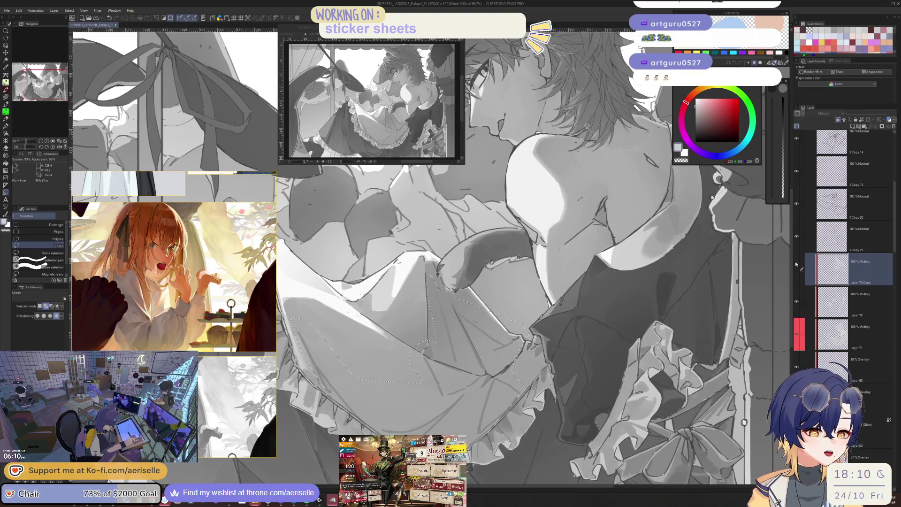
pyautogui.click(827, 114)
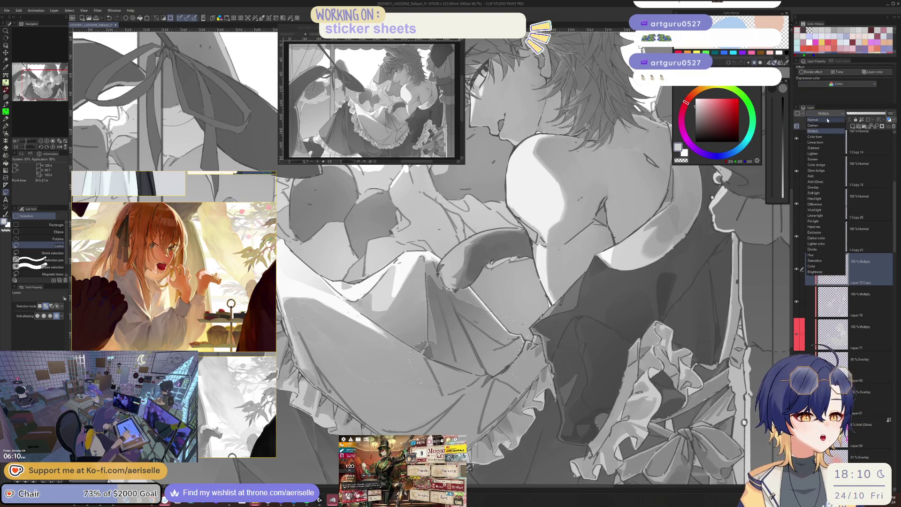
pyautogui.click(824, 114)
pyautogui.hotkey('ctrl', 'd')
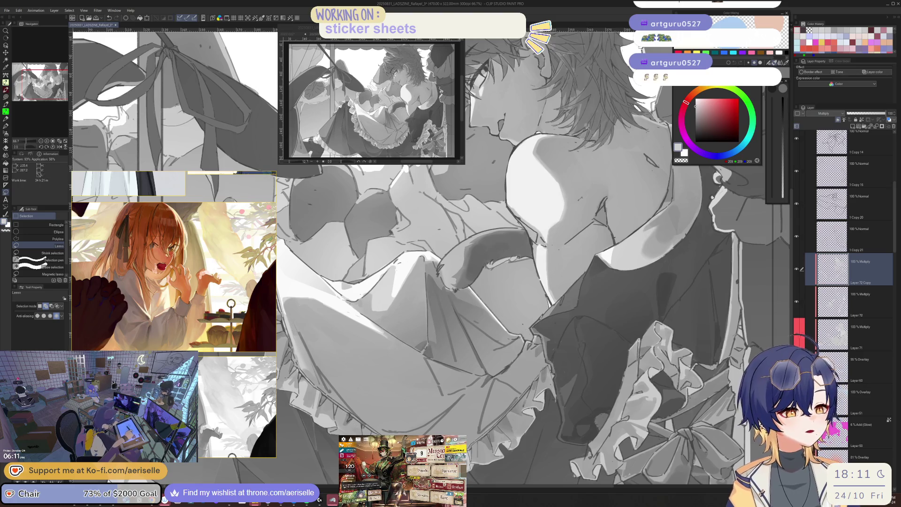
pyautogui.press('e')
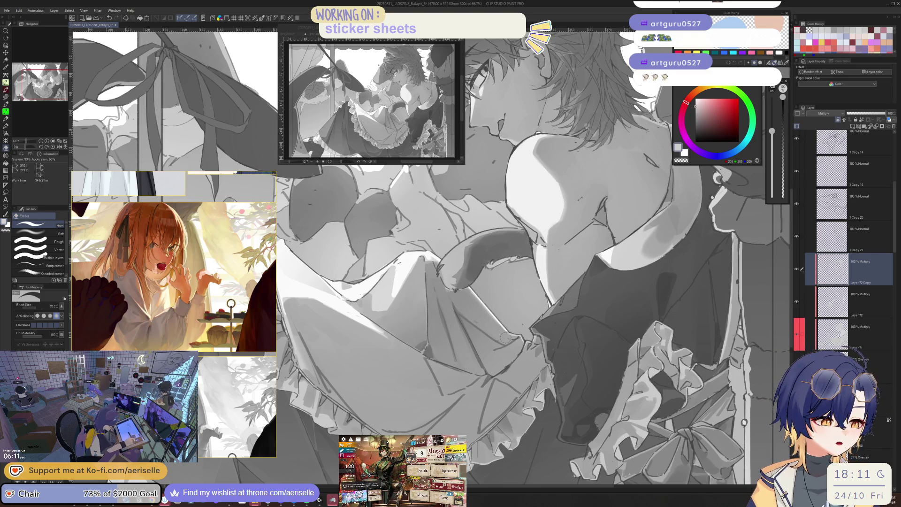
# Step: Scroll the canvas view over the frilled dresses on the Layer 72 Copy multiply layer
pyautogui.scroll(-1, 535, 373)
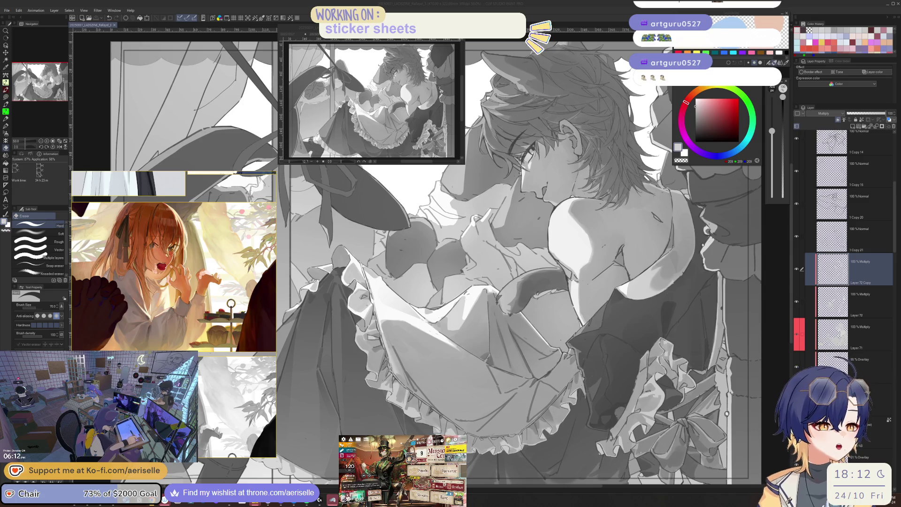
# Step: Set the copied shading layer's blend mode to Normal and select Layer 72
pyautogui.click(838, 114)
pyautogui.click(833, 121)
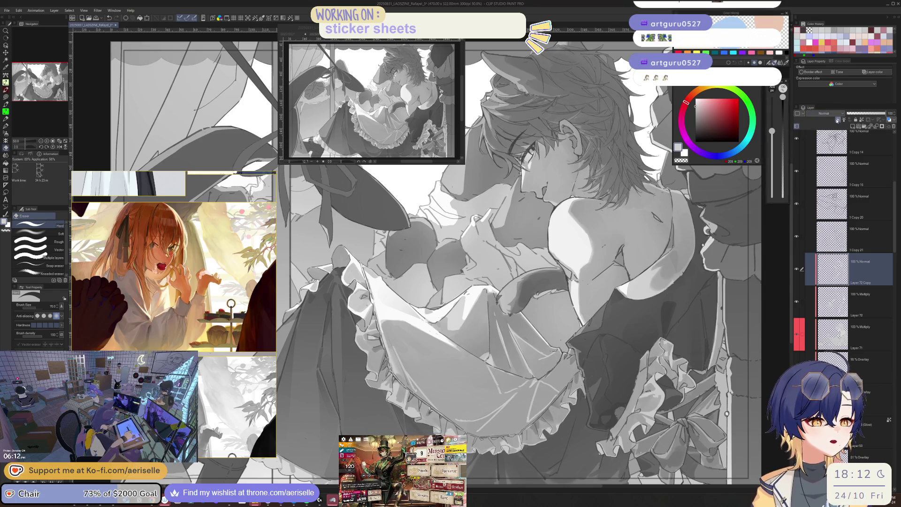
pyautogui.click(863, 300)
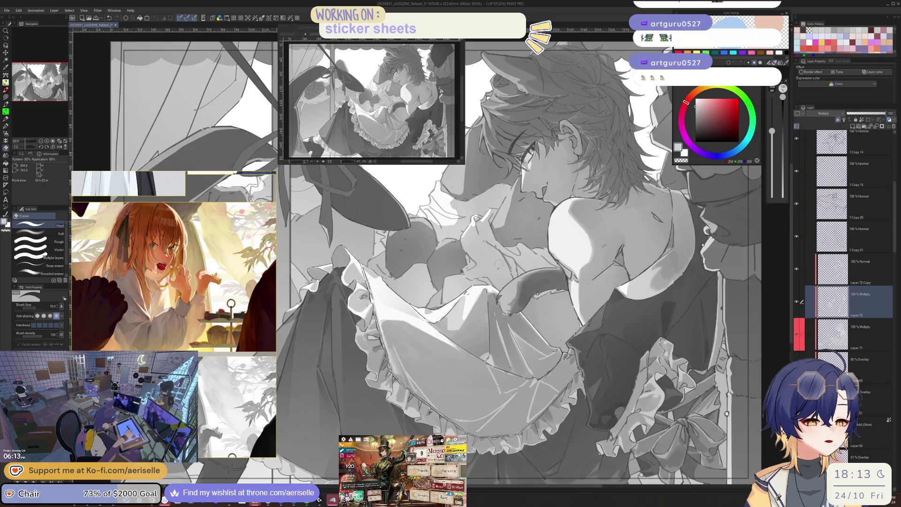
# Step: Lasso a trial shading area on the dress, then clear it and toggle a shading layer to compare
pyautogui.press('h')
pyautogui.scroll(4, 442, 374)
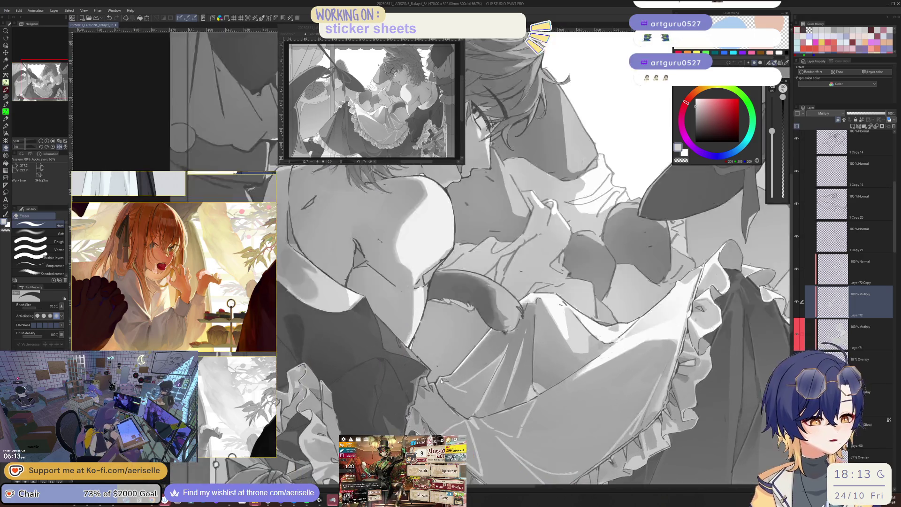
pyautogui.press('m')
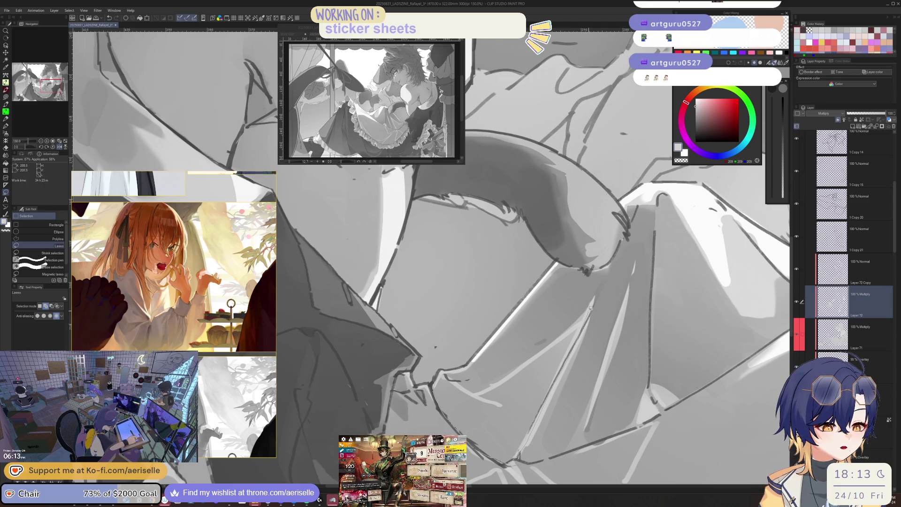
pyautogui.moveTo(456, 385); pyautogui.dragTo(469, 396)
pyautogui.scroll(-3, 469, 396)
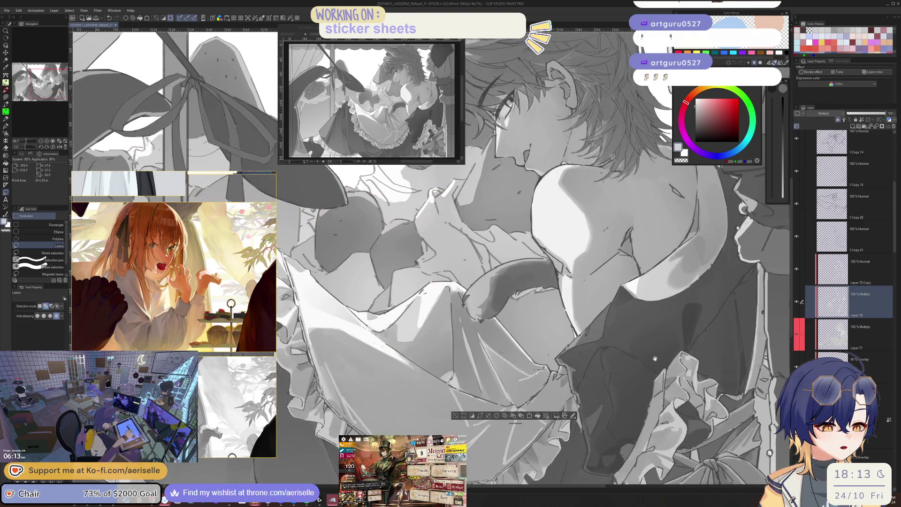
pyautogui.press('g')
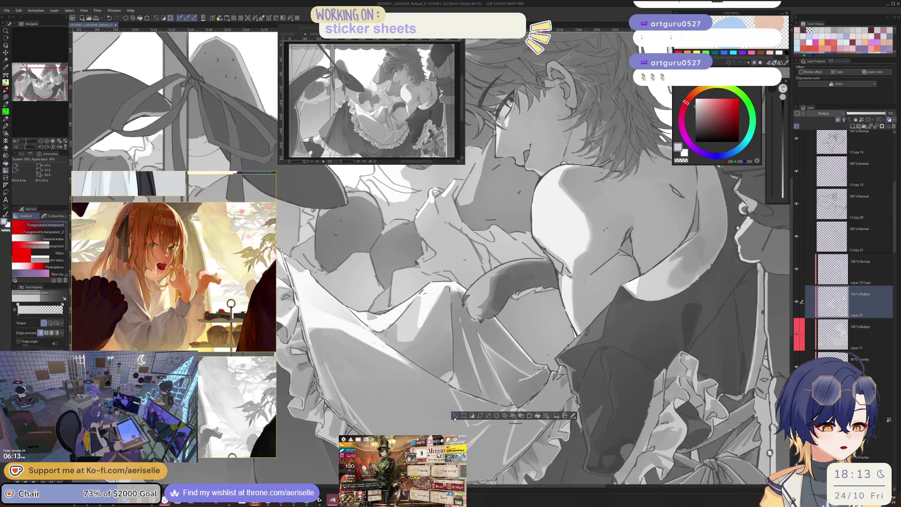
pyautogui.click(457, 414)
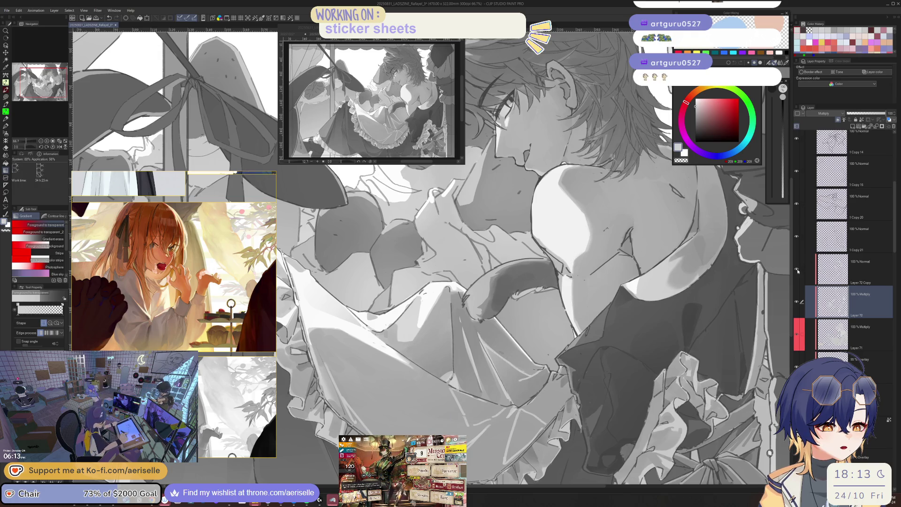
pyautogui.click(800, 274)
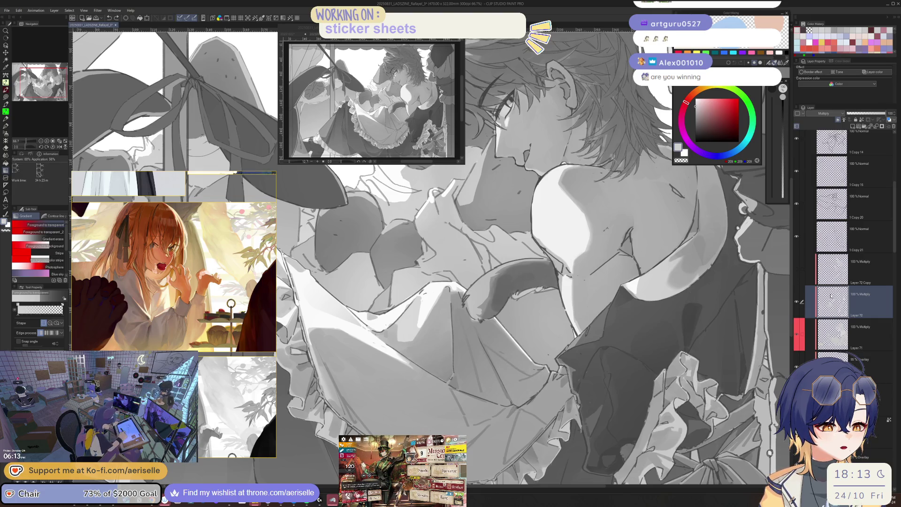
# Step: Replace Layer 72 Copy with a fresh duplicate of Layer 72 and erase shading from the skirt
pyautogui.hotkey('ctrl', 'z')
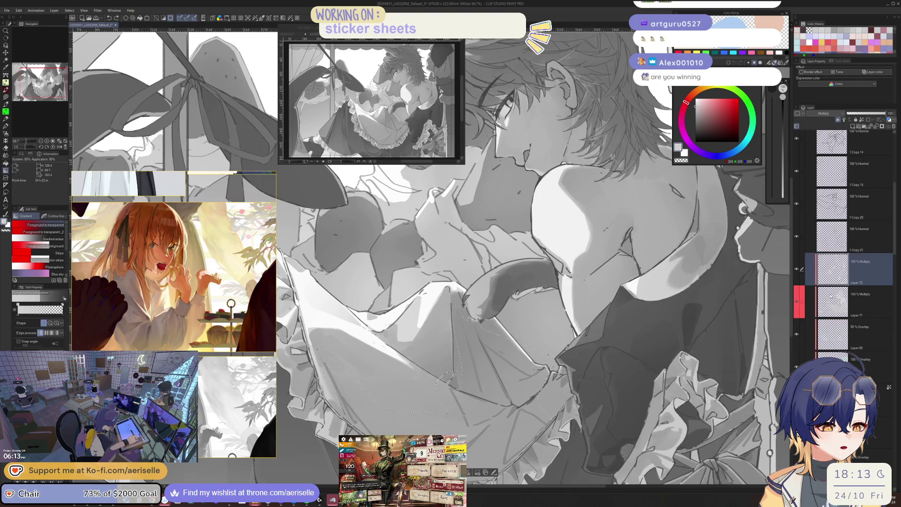
pyautogui.hotkey('ctrl', 'd')
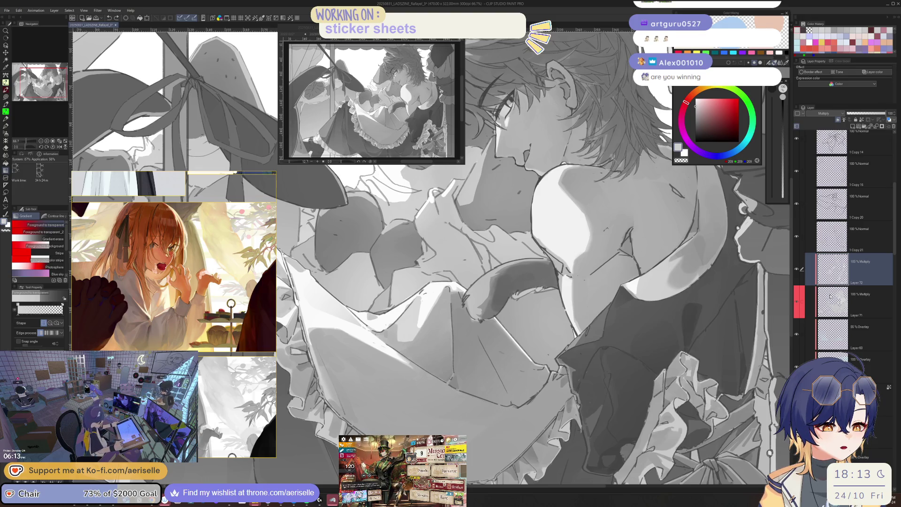
pyautogui.hotkey('ctrl', 'j')
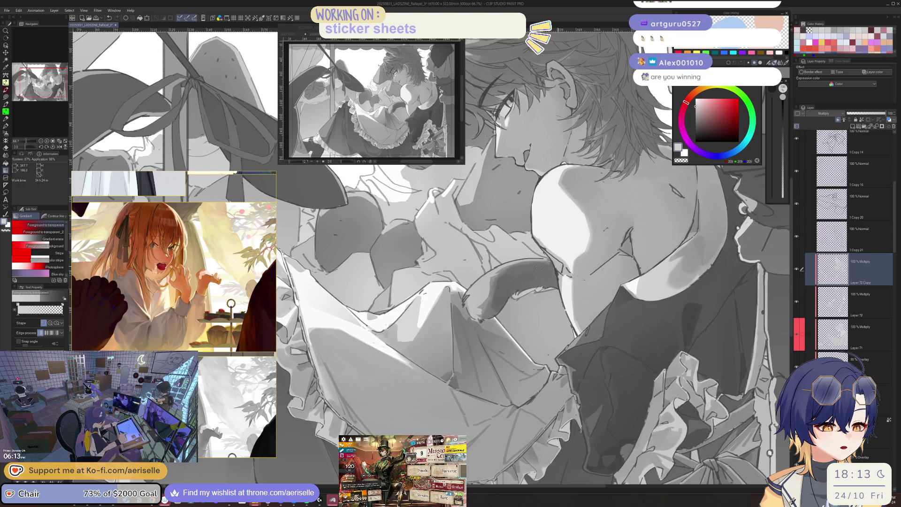
pyautogui.press('e')
pyautogui.moveTo(455, 312)
pyautogui.mouseDown()
pyautogui.moveTo(467, 385)
pyautogui.moveTo(452, 378)
pyautogui.mouseUp()
pyautogui.press('[')
pyautogui.moveTo(464, 315); pyautogui.dragTo(494, 384)
pyautogui.press(']')
pyautogui.press(']')
pyautogui.press(']')
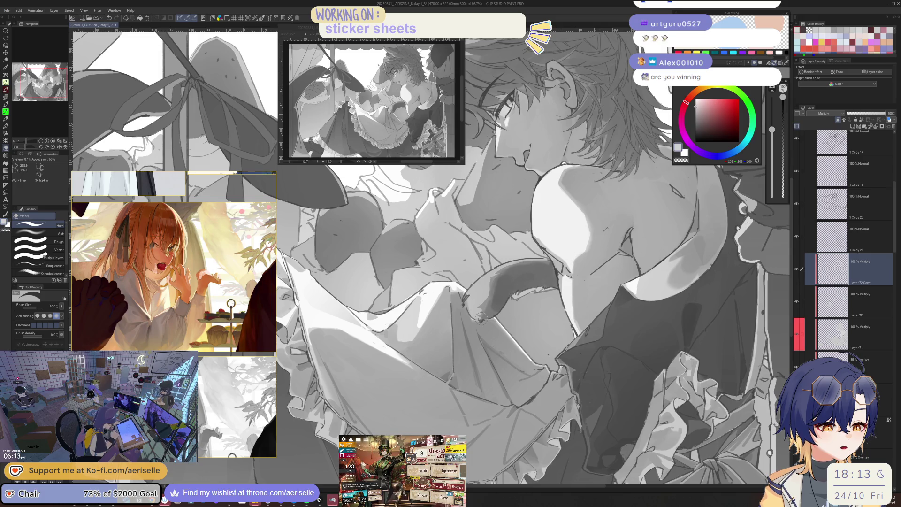
# Step: Switch Layer 72 Copy to Normal blending and go back to Layer 72
pyautogui.click(823, 113)
pyautogui.click(826, 123)
pyautogui.click(863, 300)
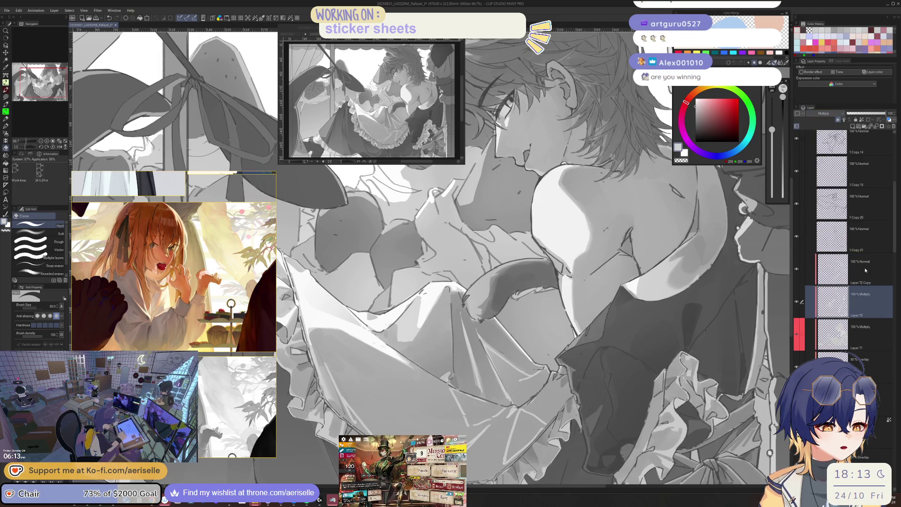
pyautogui.press('m')
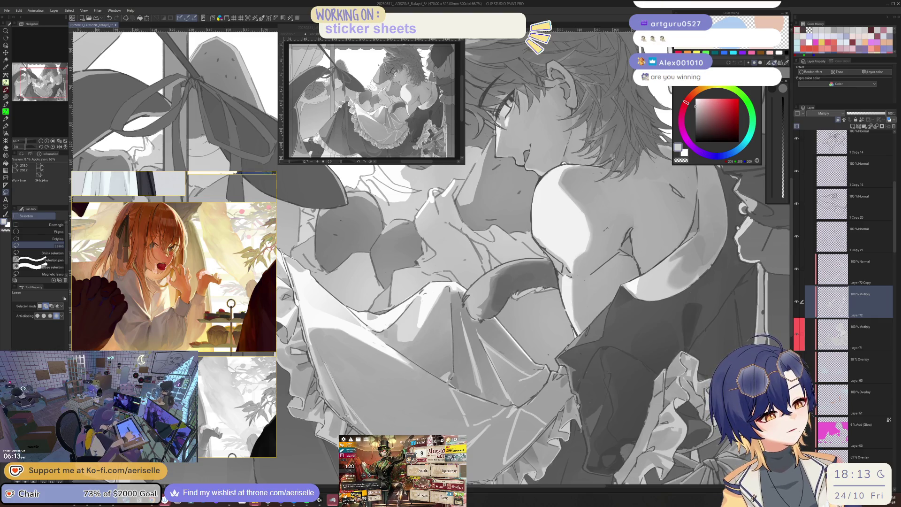
# Step: Lasso an area of the skirt and darken it with a gradient
pyautogui.press('h')
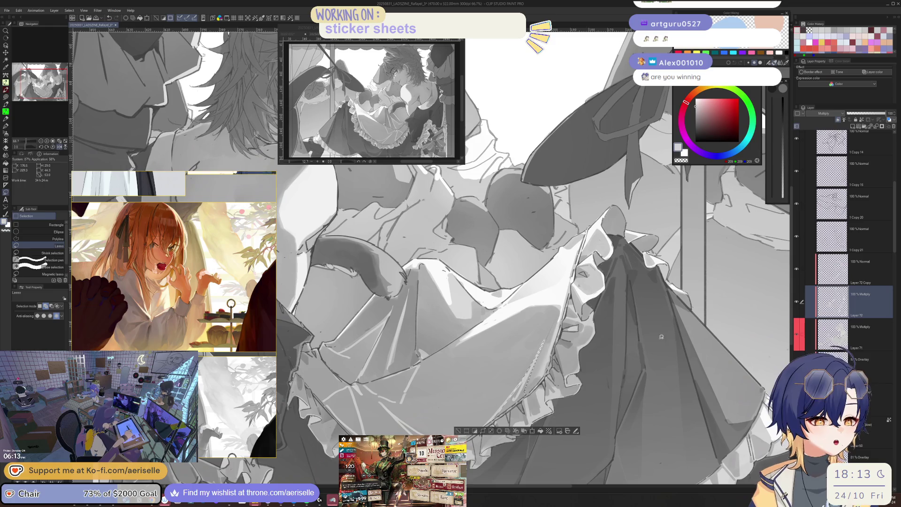
pyautogui.press('g')
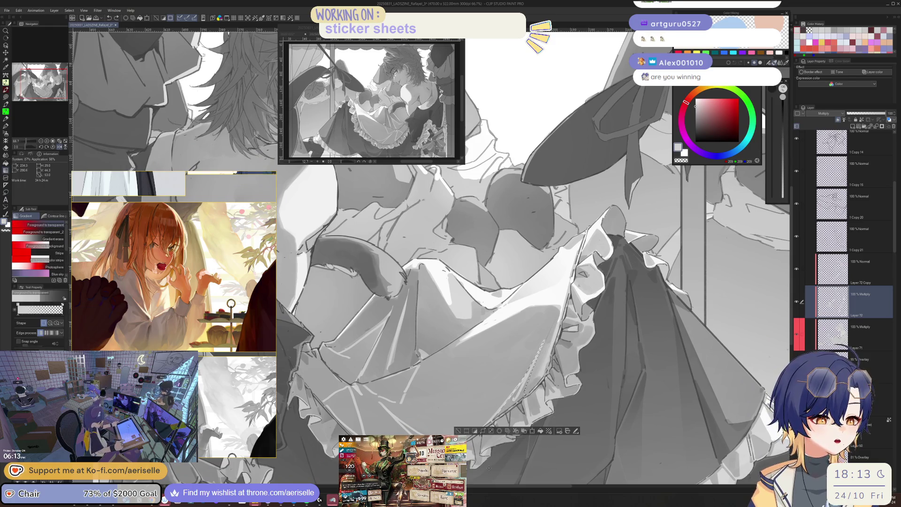
pyautogui.press('h')
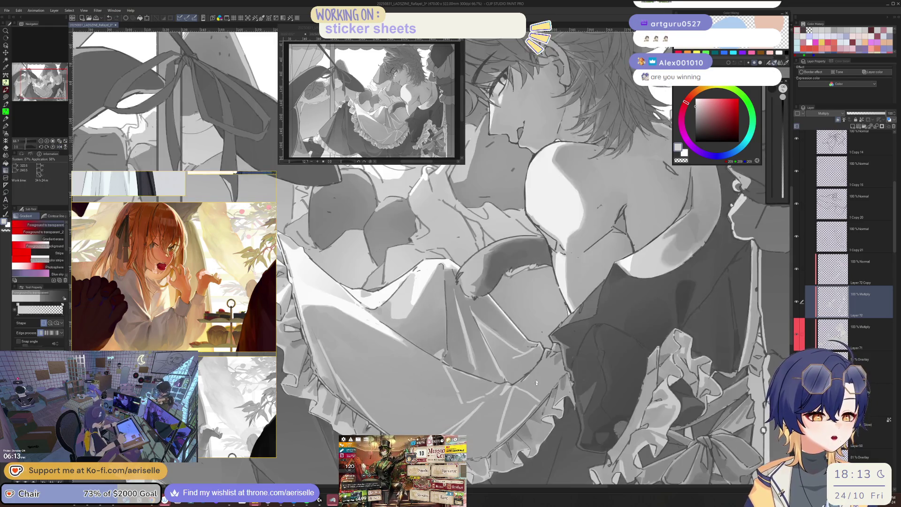
pyautogui.scroll(3, 536, 383)
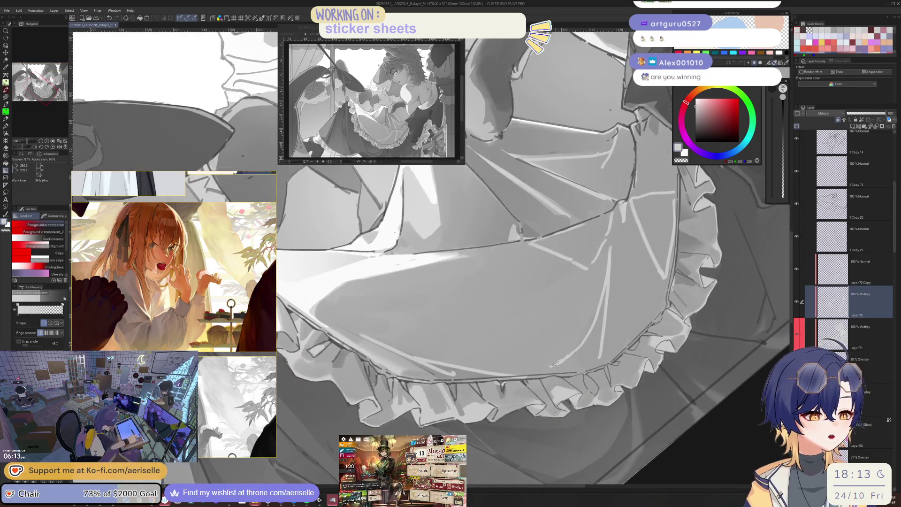
pyautogui.press('m')
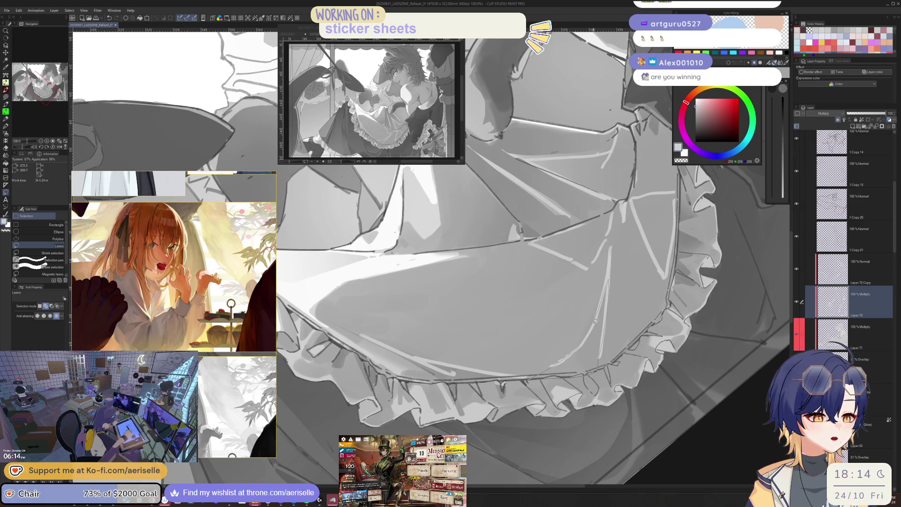
pyautogui.moveTo(588, 335); pyautogui.dragTo(605, 287)
pyautogui.press('g')
pyautogui.moveTo(579, 470); pyautogui.dragTo(579, 396)
# Step: Lay two more gradients across the skirt to extend the shading
pyautogui.moveTo(519, 420); pyautogui.dragTo(486, 372)
pyautogui.press('m')
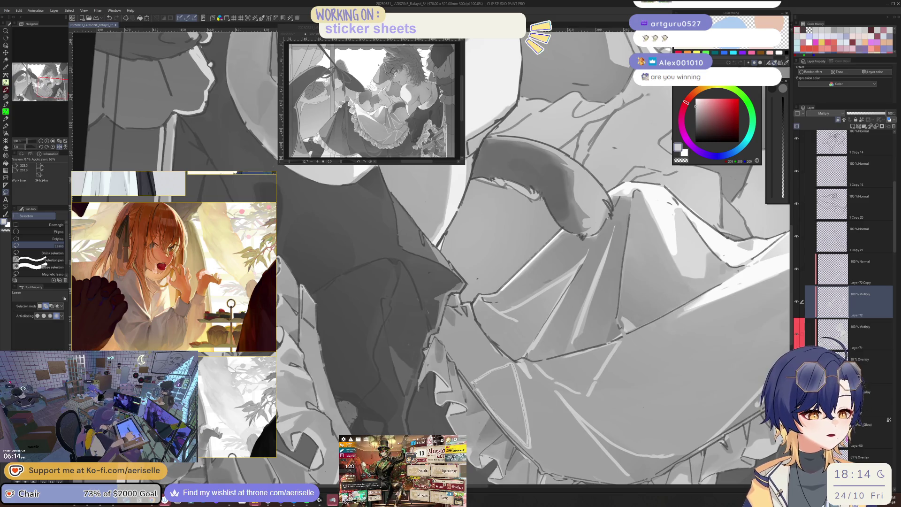
pyautogui.hotkey('ctrl', '-')
pyautogui.press('g')
pyautogui.moveTo(497, 369); pyautogui.dragTo(565, 366)
pyautogui.moveTo(442, 372); pyautogui.dragTo(506, 369)
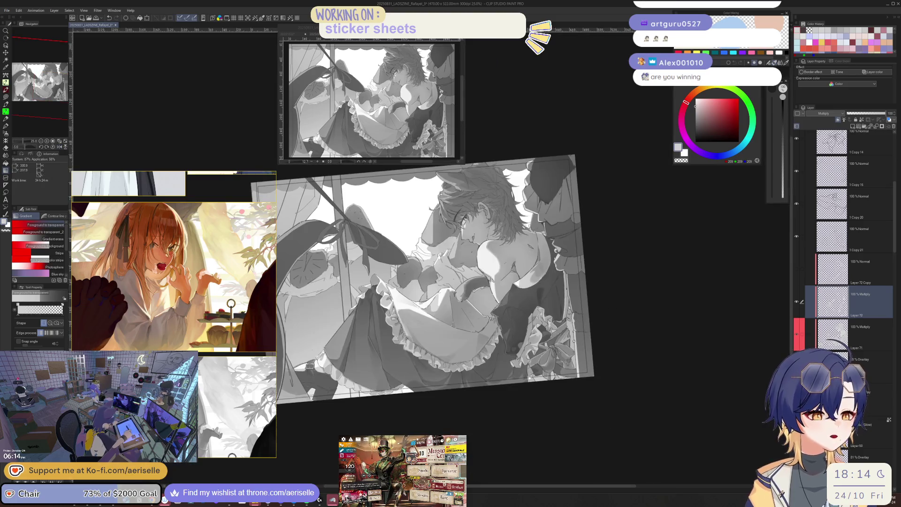
# Step: Zoom out and back in to review the skirt shading, then deselect the skirt area
pyautogui.scroll(5, 526, 375)
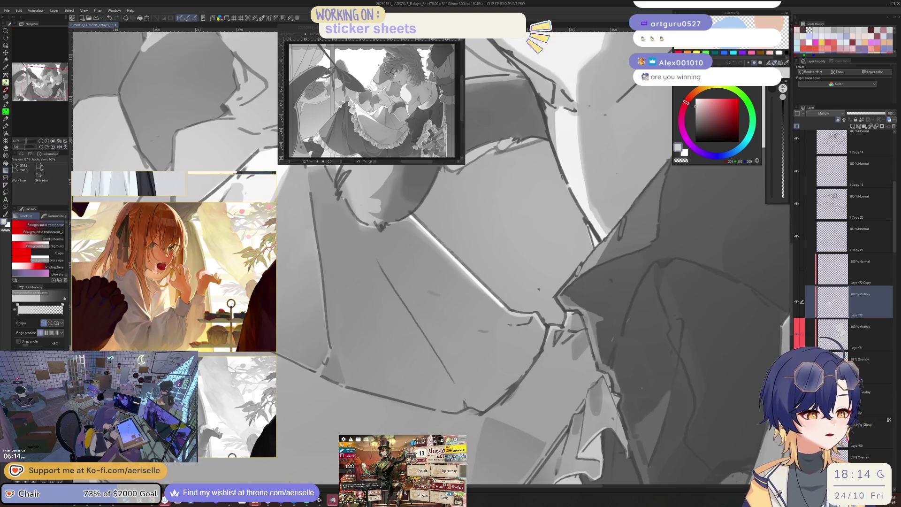
pyautogui.press('m')
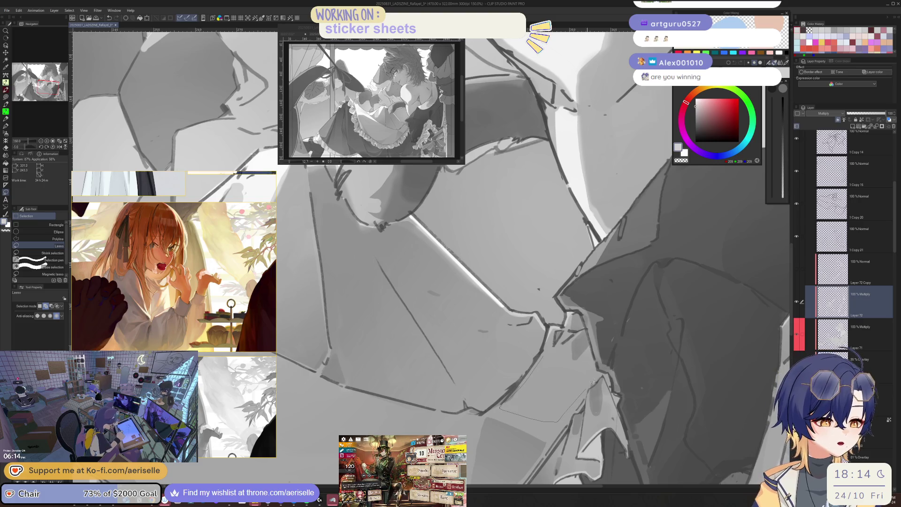
pyautogui.scroll(-5, 598, 371)
pyautogui.press('g')
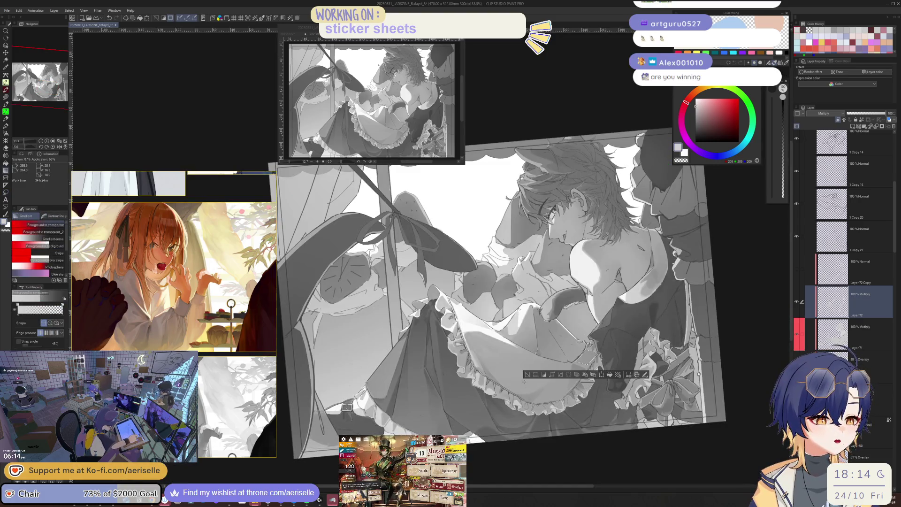
pyautogui.scroll(-4, 548, 370)
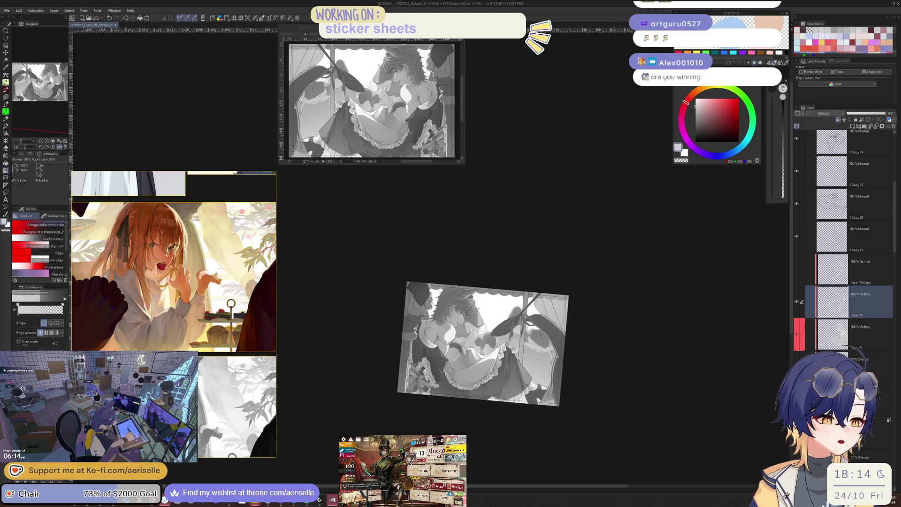
pyautogui.scroll(4, 550, 435)
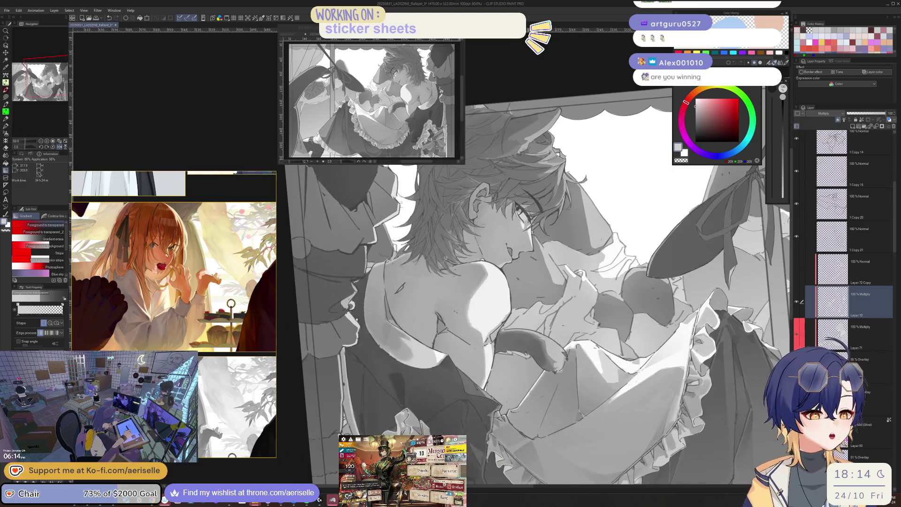
pyautogui.scroll(6, 550, 436)
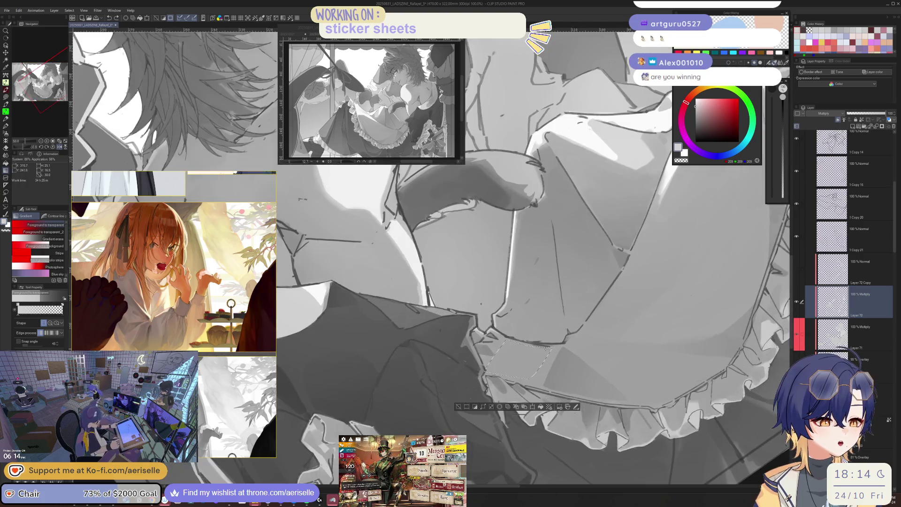
pyautogui.hotkey('ctrl', 'd')
pyautogui.moveTo(604, 332); pyautogui.dragTo(613, 340)
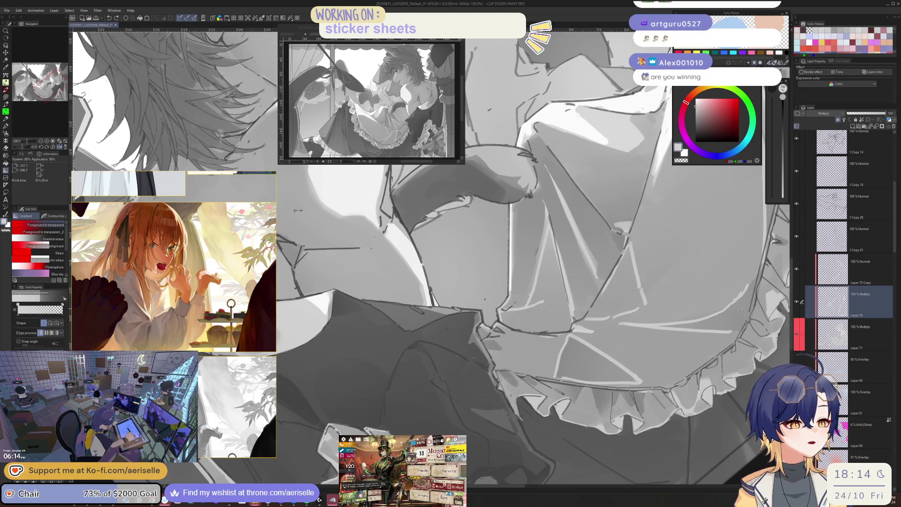
# Step: Lasso the skirt's right edge and fill it with a shading gradient
pyautogui.scroll(5, 453, 406)
pyautogui.press('m')
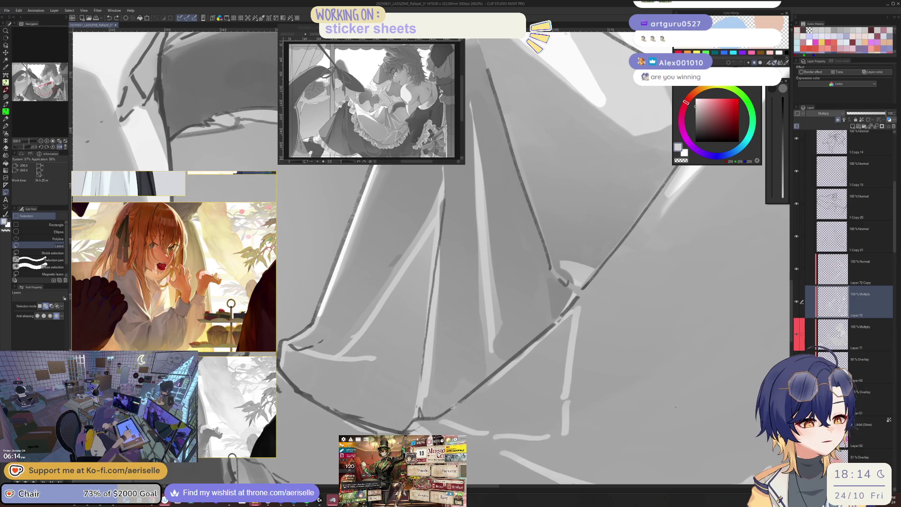
pyautogui.moveTo(552, 436); pyautogui.dragTo(573, 343)
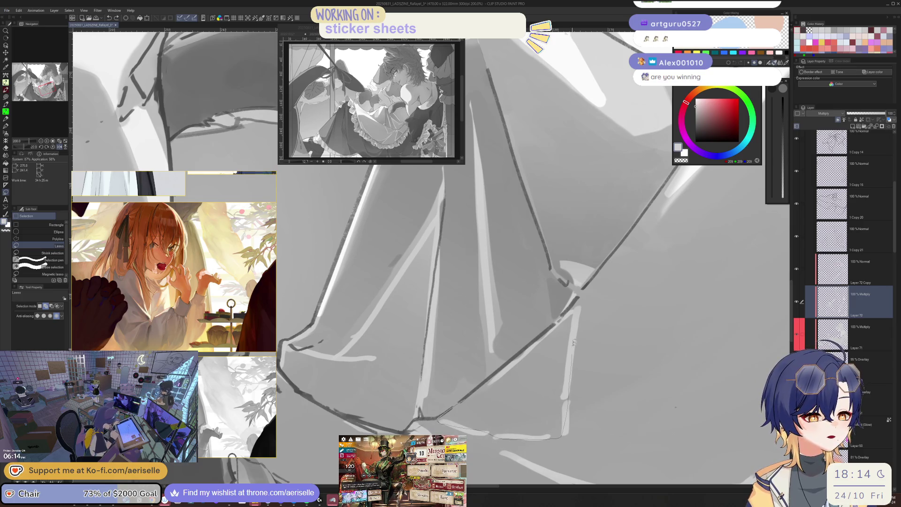
pyautogui.moveTo(571, 310); pyautogui.dragTo(586, 304)
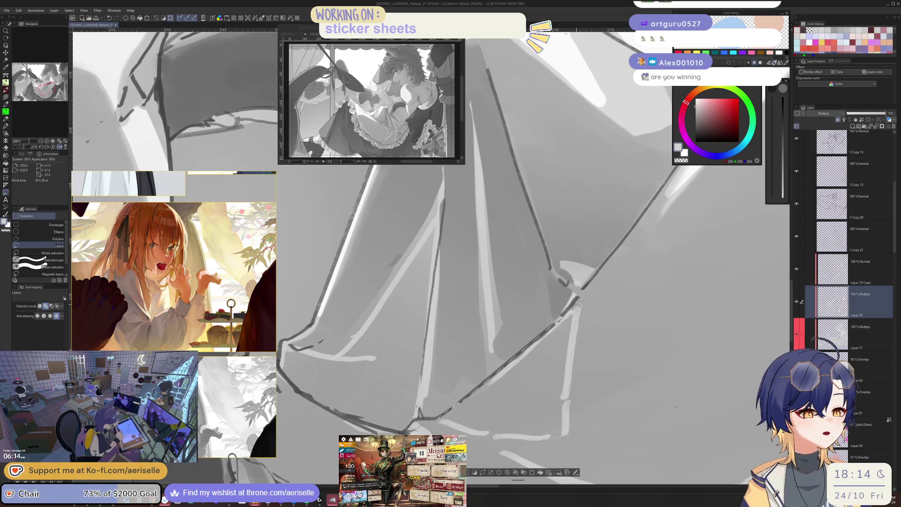
pyautogui.scroll(-2, 645, 304)
pyautogui.scroll(-2, 645, 304)
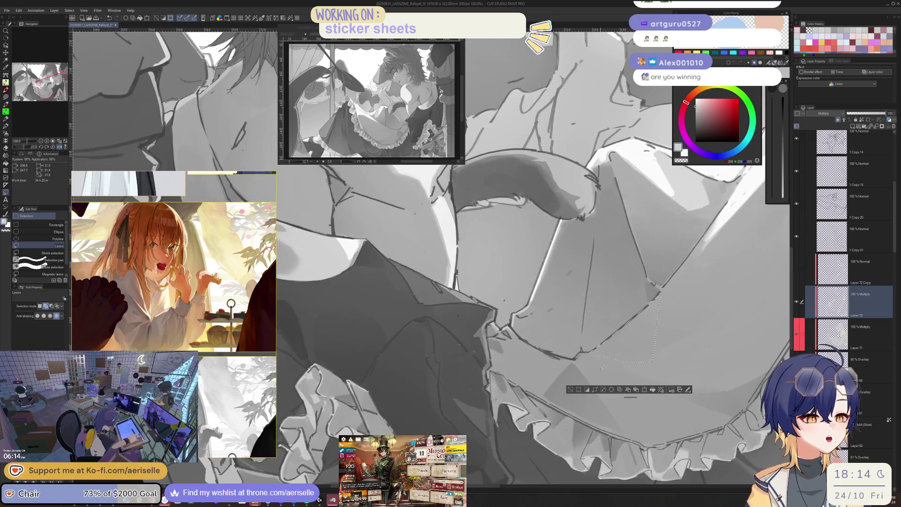
pyautogui.press('g')
pyautogui.moveTo(671, 289); pyautogui.dragTo(671, 288)
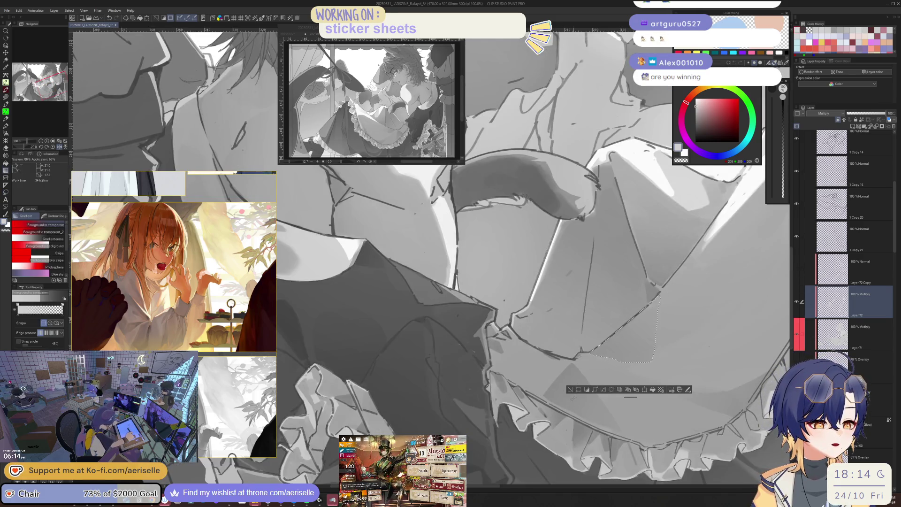
pyautogui.scroll(-3, 610, 429)
pyautogui.scroll(5, 610, 428)
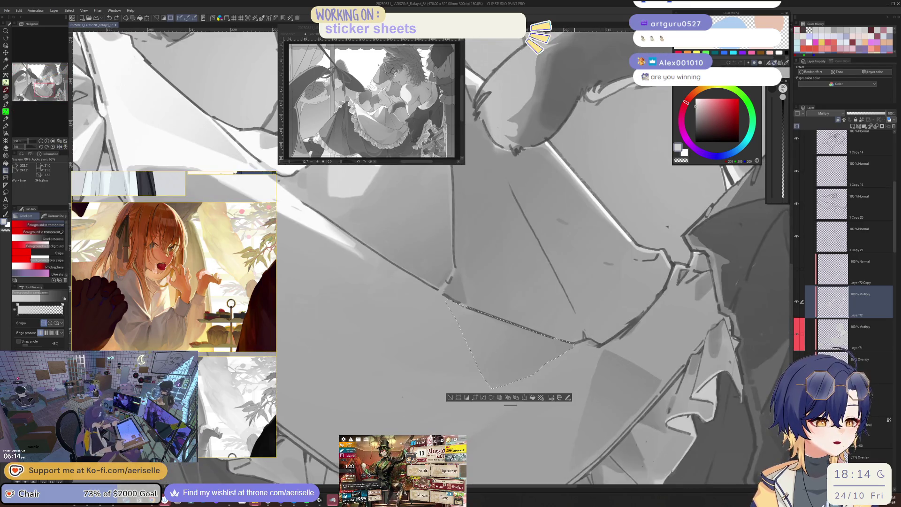
# Step: Shade the selected fold near the ruffles with a gradient
pyautogui.press('m')
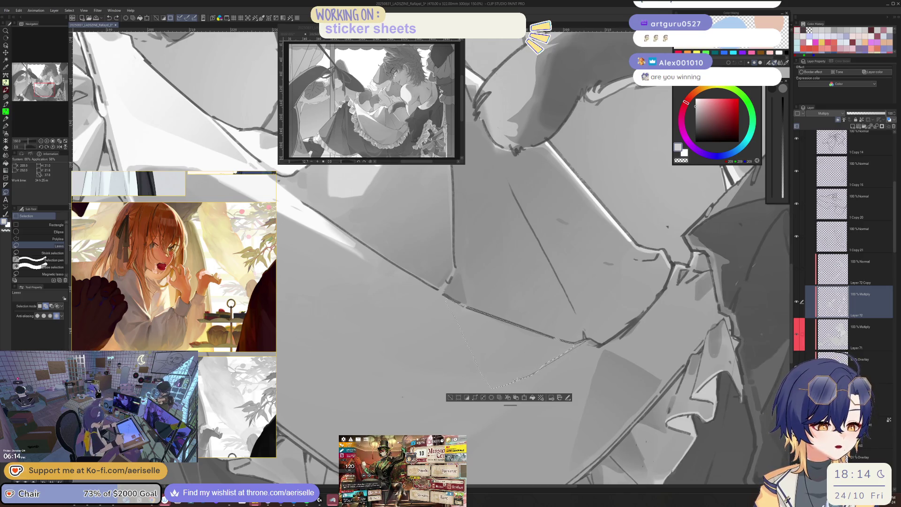
pyautogui.scroll(-3, 544, 365)
pyautogui.press('g')
pyautogui.moveTo(605, 390); pyautogui.dragTo(627, 408)
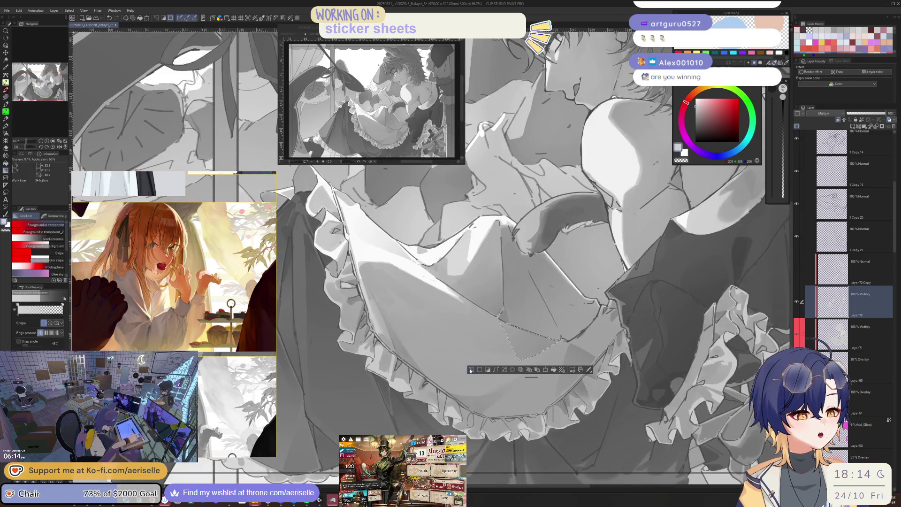
pyautogui.scroll(-3, 543, 442)
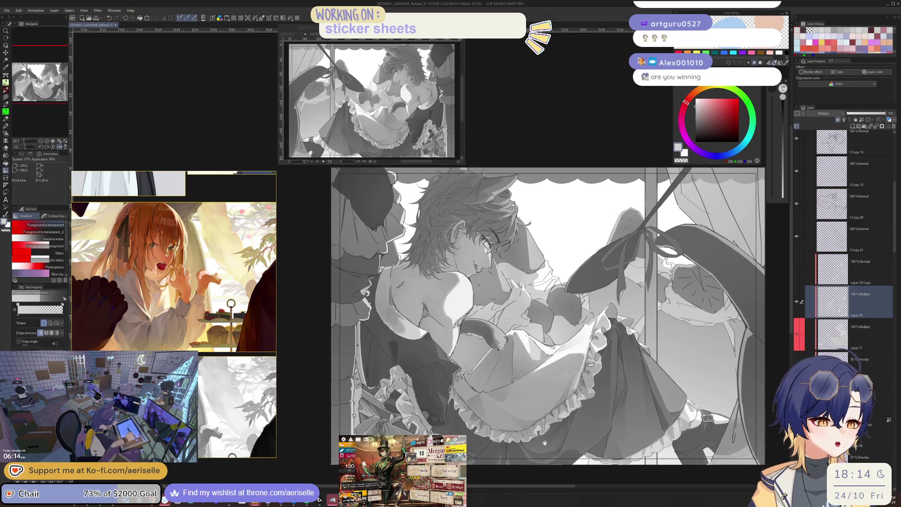
pyautogui.hotkey('alt', ']')
pyautogui.press('h')
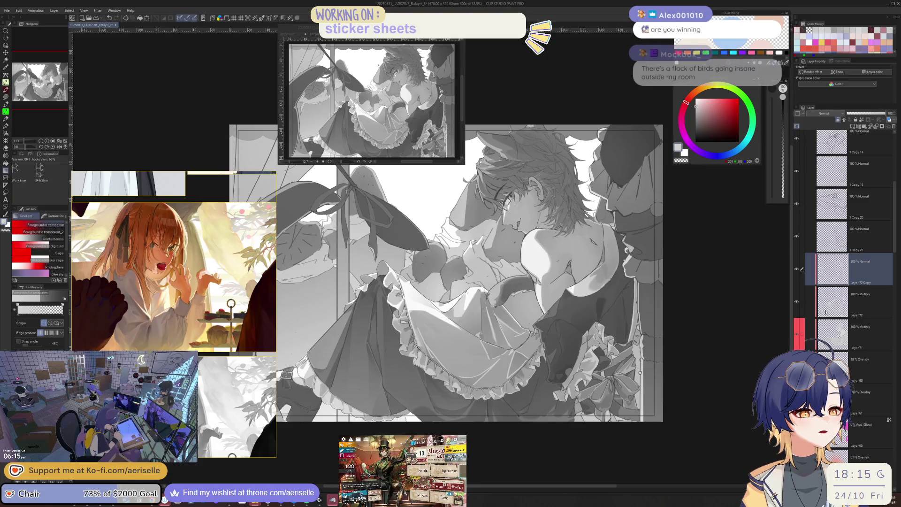
pyautogui.click(826, 310)
pyautogui.press('h')
pyautogui.moveTo(539, 404); pyautogui.dragTo(569, 379)
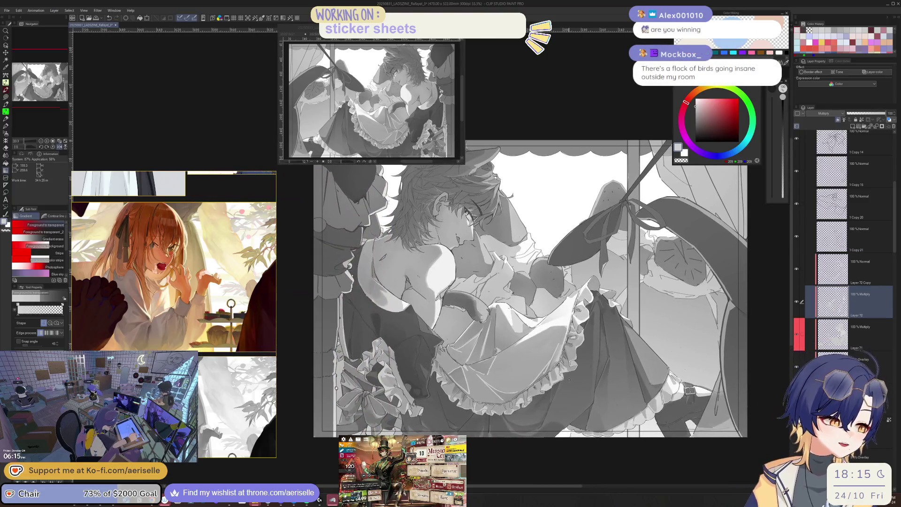
pyautogui.scroll(2, 497, 305)
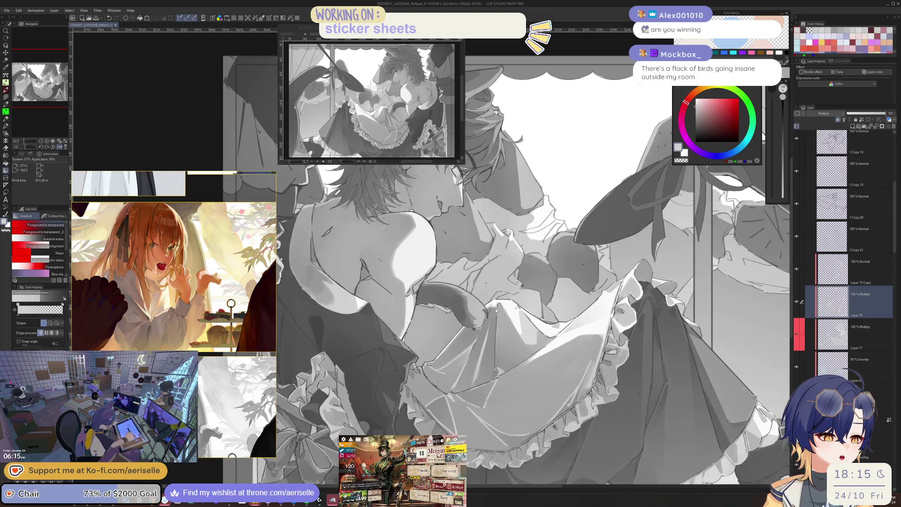
pyautogui.press('m')
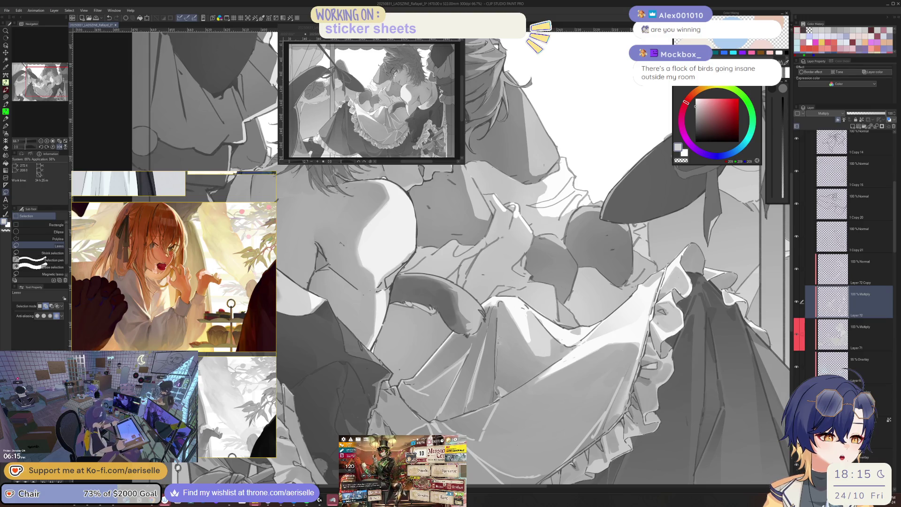
# Step: Lasso a skirt fold, shade it with a gradient and deselect it
pyautogui.moveTo(499, 348); pyautogui.dragTo(497, 319)
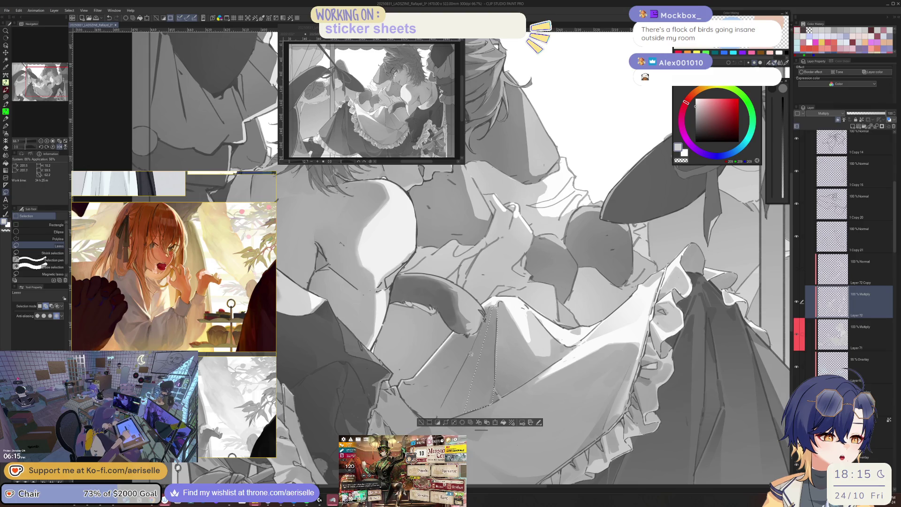
pyautogui.moveTo(485, 315); pyautogui.dragTo(492, 403)
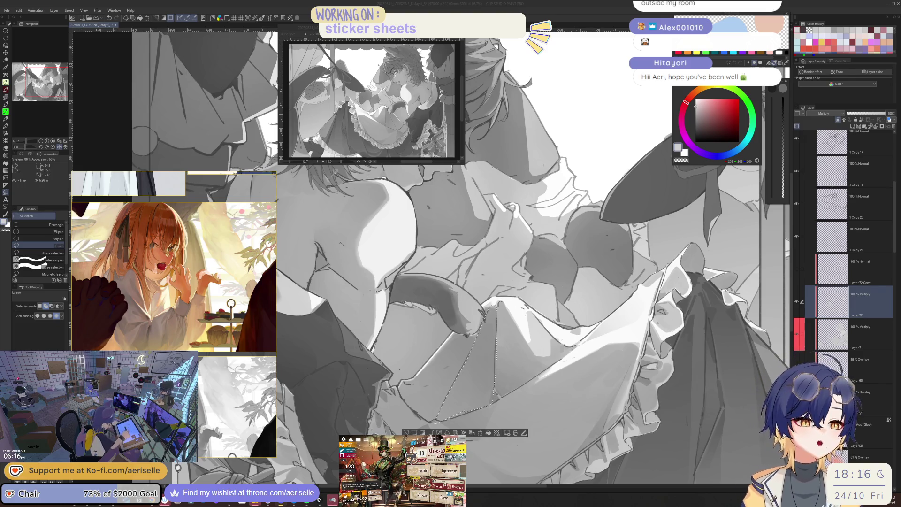
pyautogui.press('-')
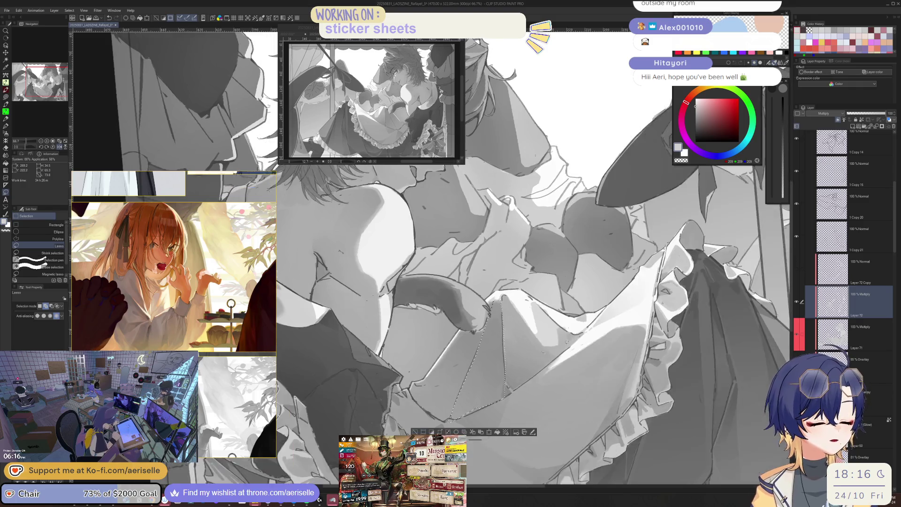
pyautogui.scroll(3, 486, 404)
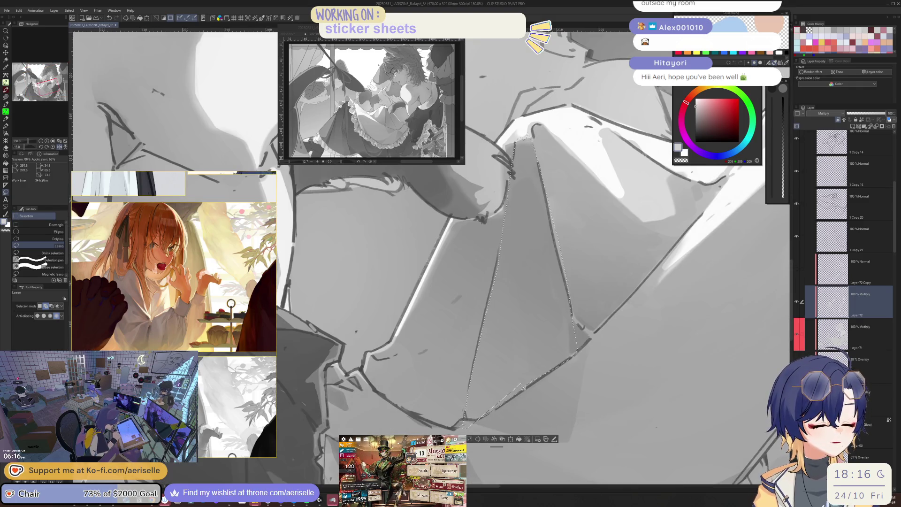
pyautogui.scroll(-5, 536, 359)
pyautogui.press('g')
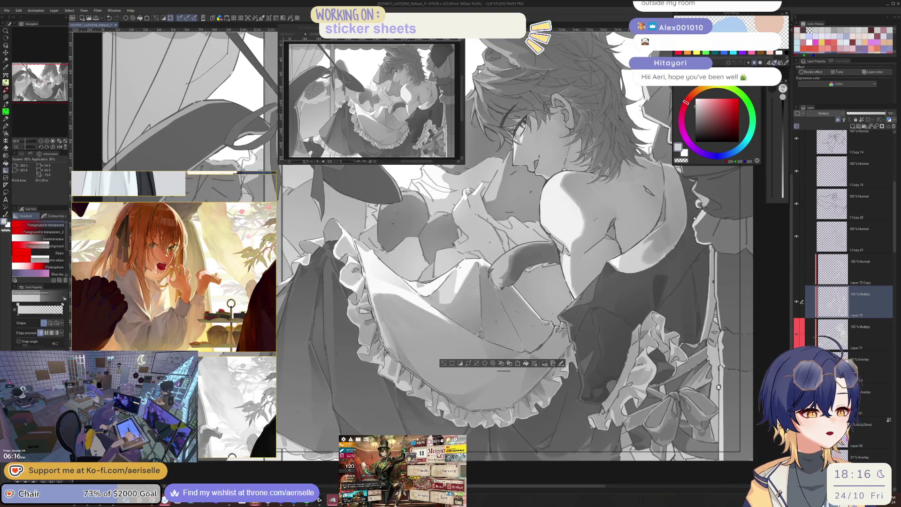
pyautogui.press('h')
pyautogui.scroll(3, 516, 258)
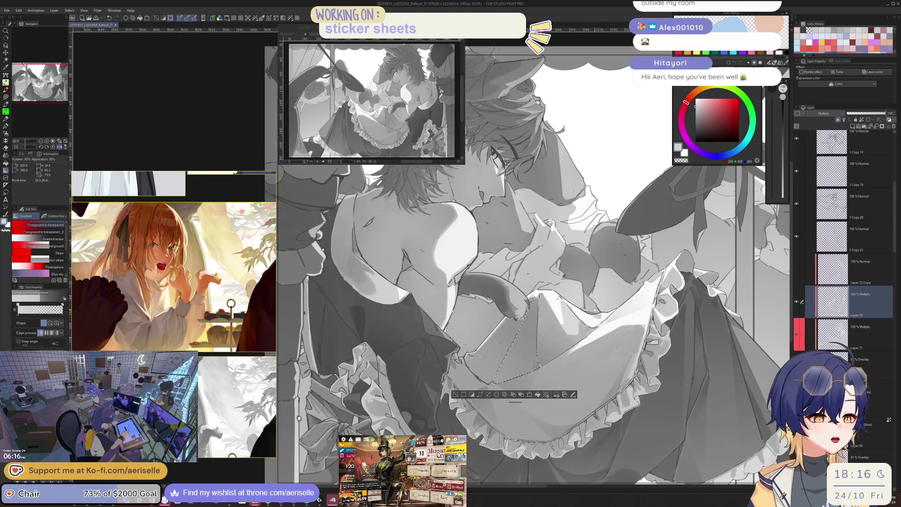
pyautogui.hotkey('ctrl', 'd')
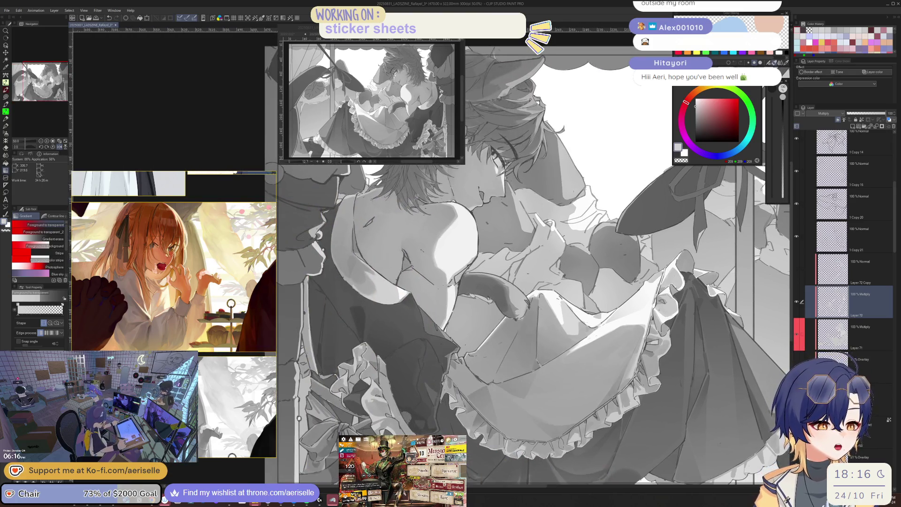
pyautogui.press('h')
pyautogui.press('h')
pyautogui.scroll(5, 471, 360)
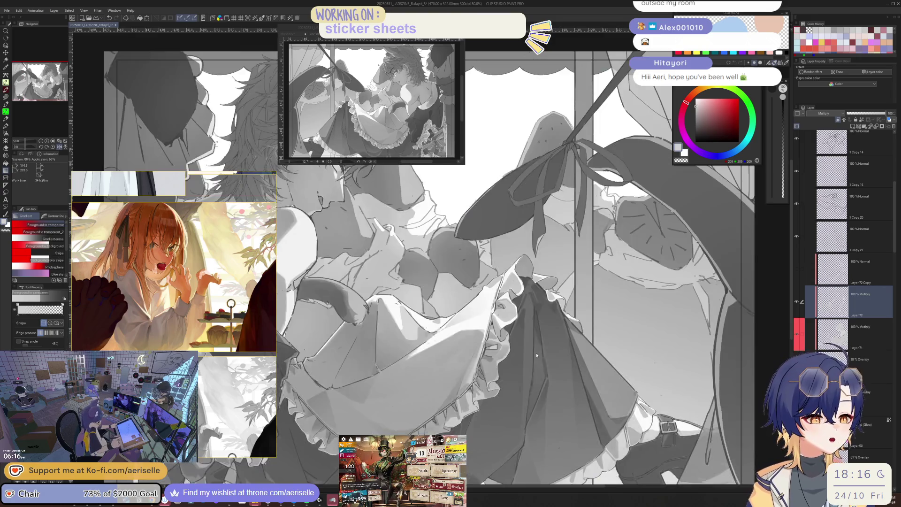
# Step: Select another skirt fold and shade it with a gradient
pyautogui.press('m')
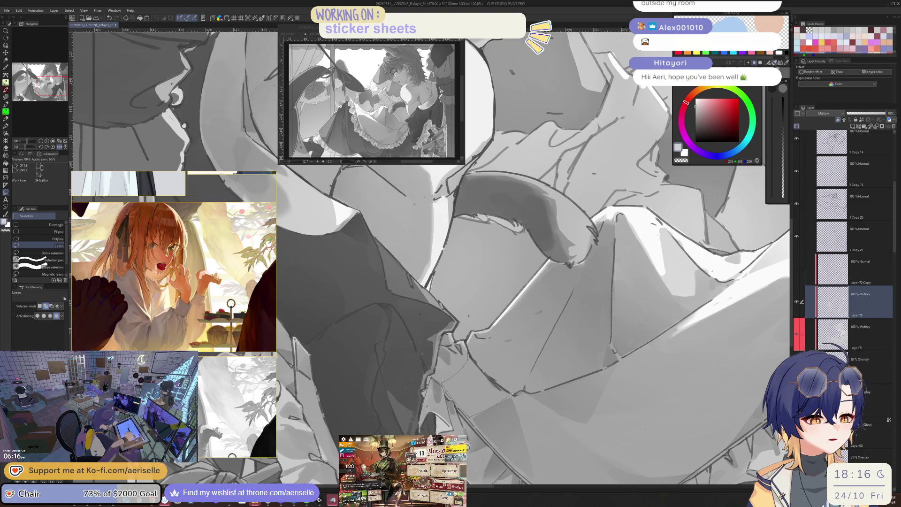
pyautogui.moveTo(497, 381); pyautogui.dragTo(509, 390)
pyautogui.press('g')
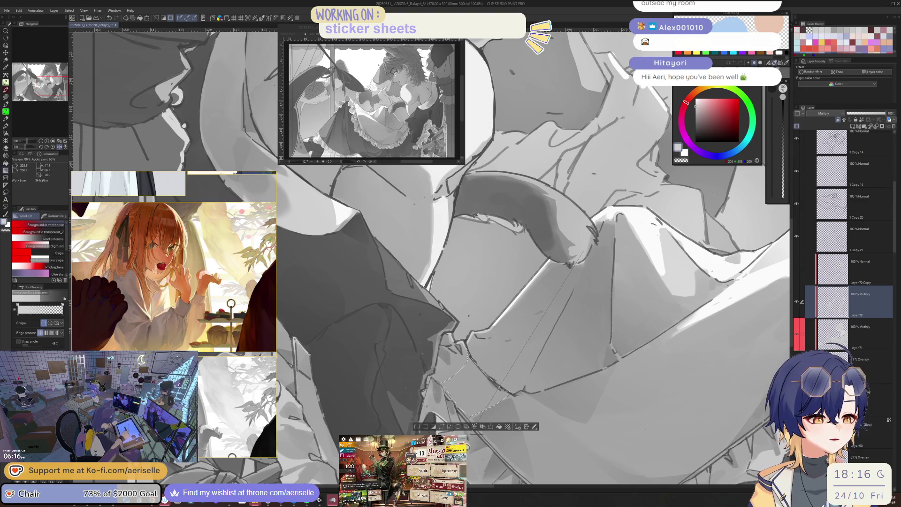
pyautogui.press('h')
pyautogui.scroll(3, 477, 343)
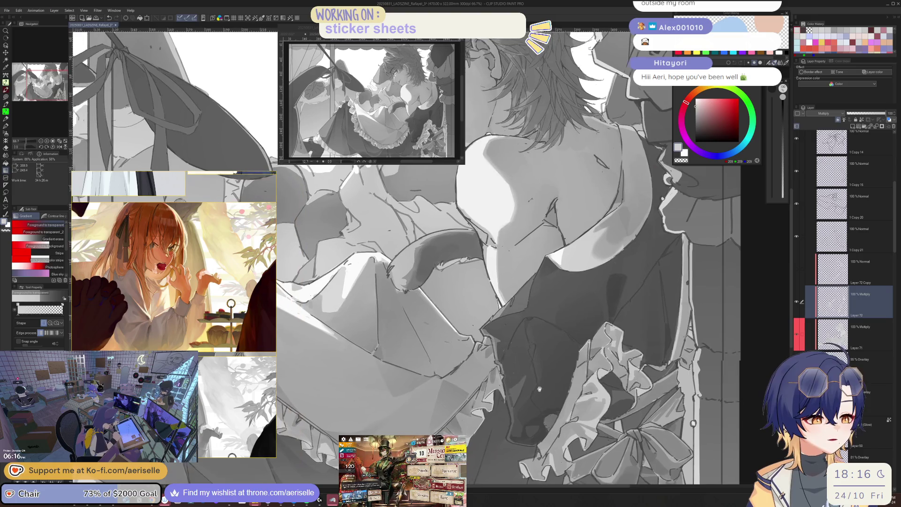
pyautogui.press('m')
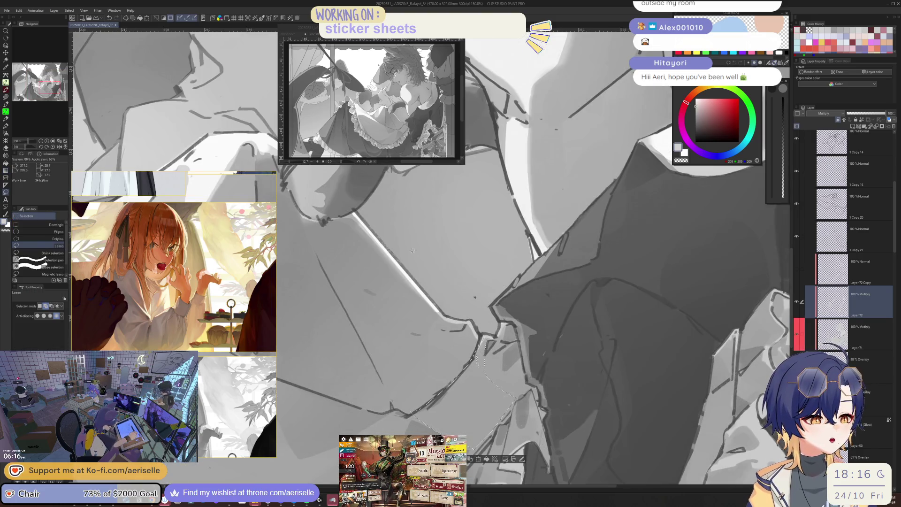
pyautogui.press('g')
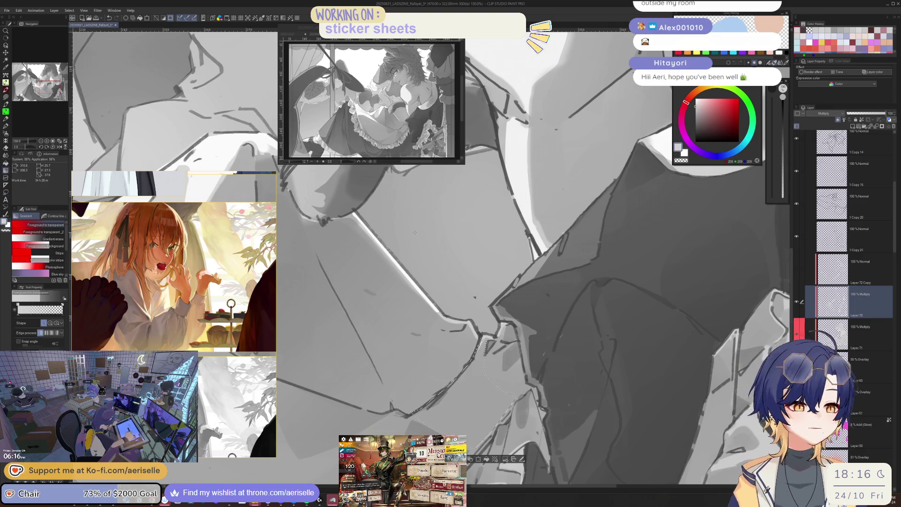
pyautogui.moveTo(376, 230); pyautogui.dragTo(491, 414)
pyautogui.scroll(-3, 586, 392)
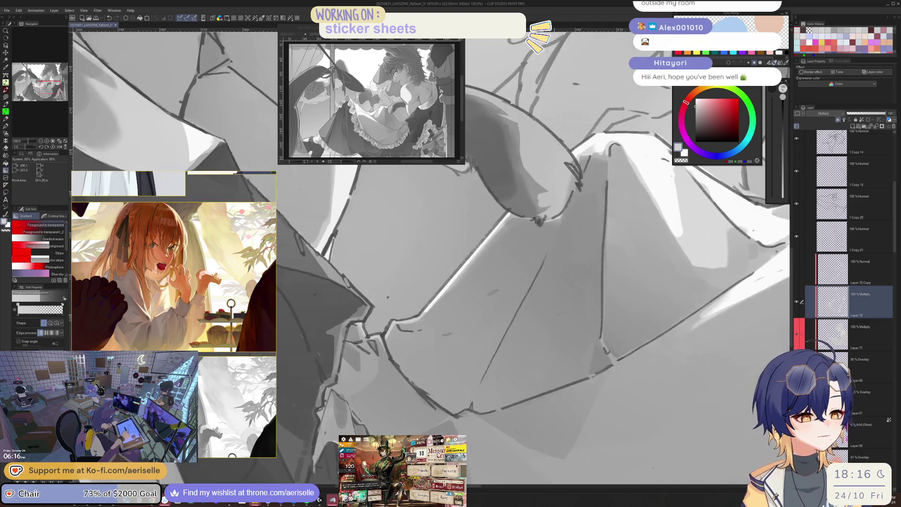
pyautogui.press('h')
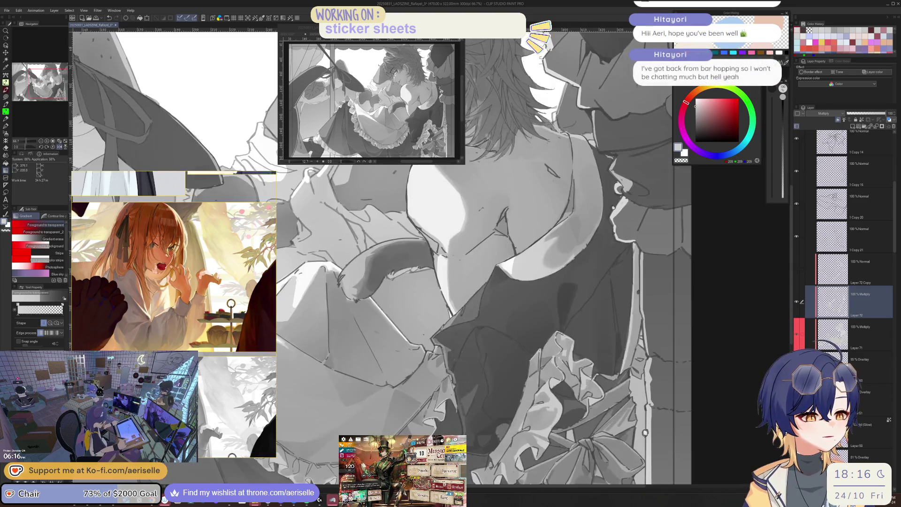
pyautogui.scroll(4, 469, 282)
# Step: Outline a further panel of the skirt as a lasso selection
pyautogui.press('m')
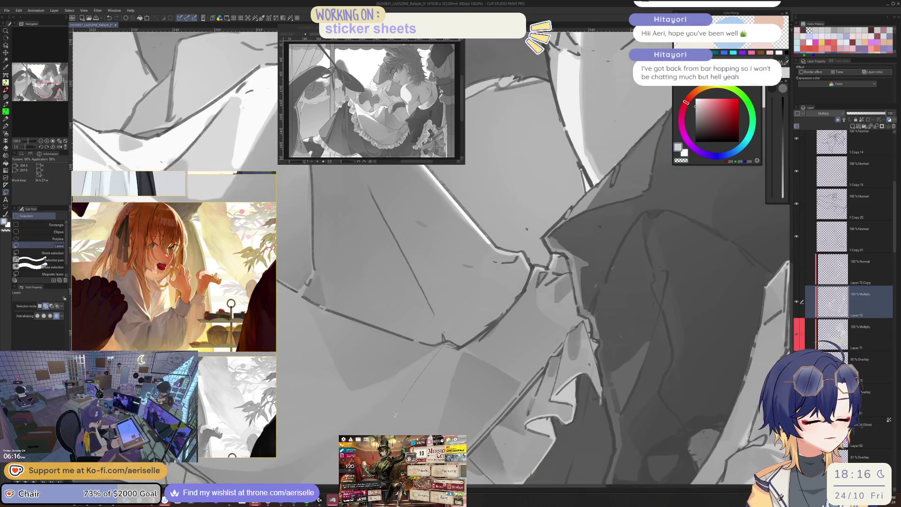
pyautogui.scroll(-1, 505, 270)
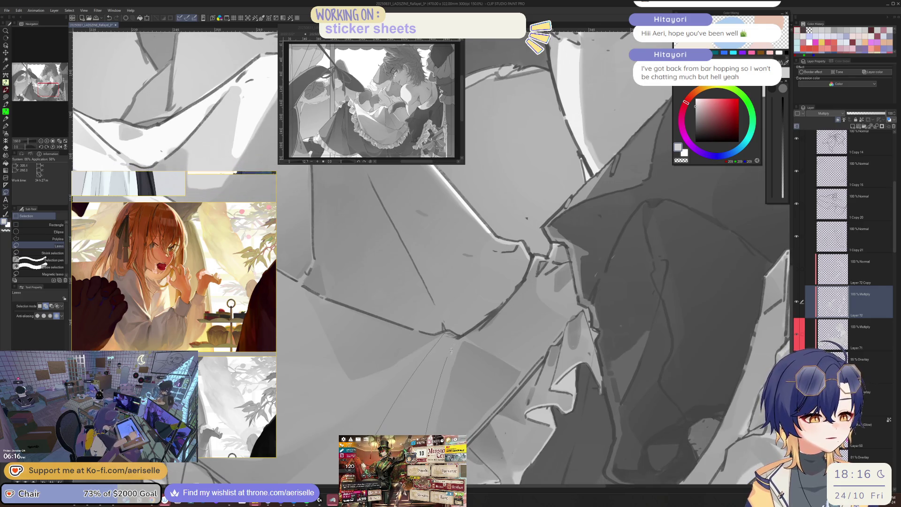
pyautogui.moveTo(450, 349); pyautogui.dragTo(481, 306)
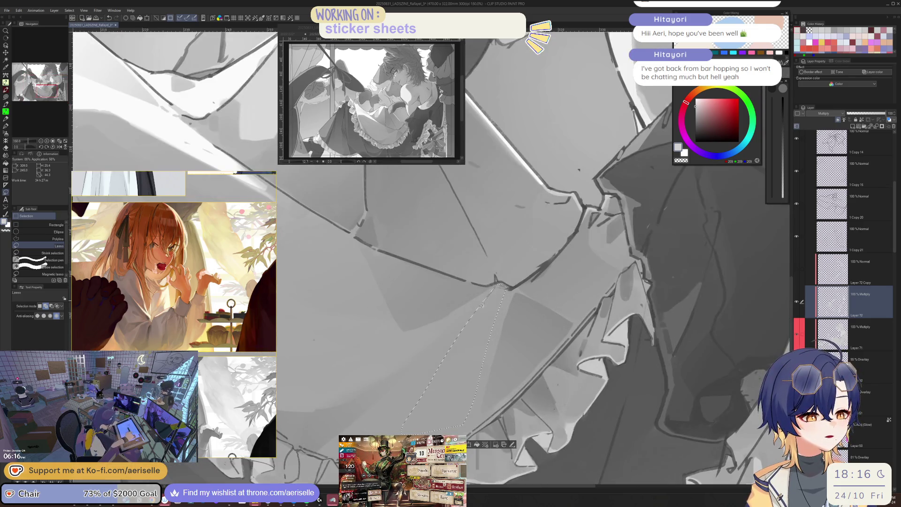
pyautogui.scroll(-3, 483, 361)
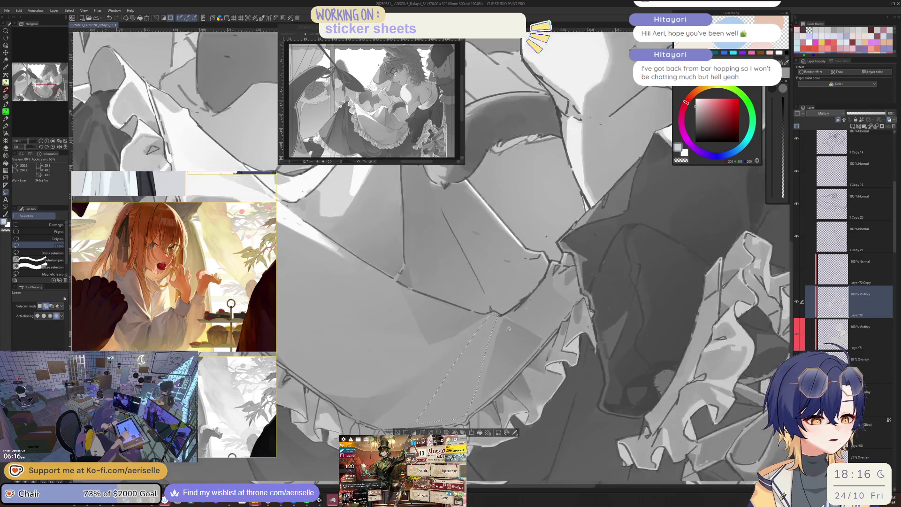
pyautogui.press('g')
pyautogui.scroll(-5, 410, 407)
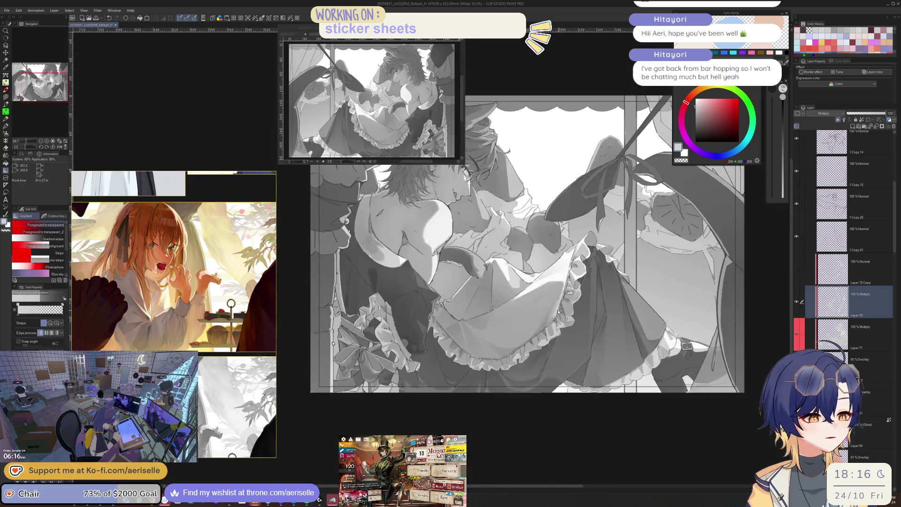
pyautogui.scroll(3, 428, 352)
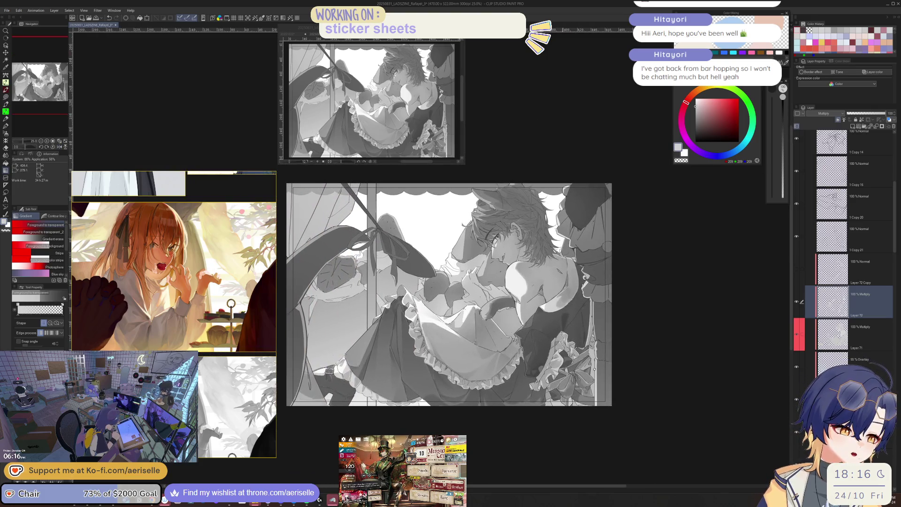
pyautogui.scroll(2, 540, 288)
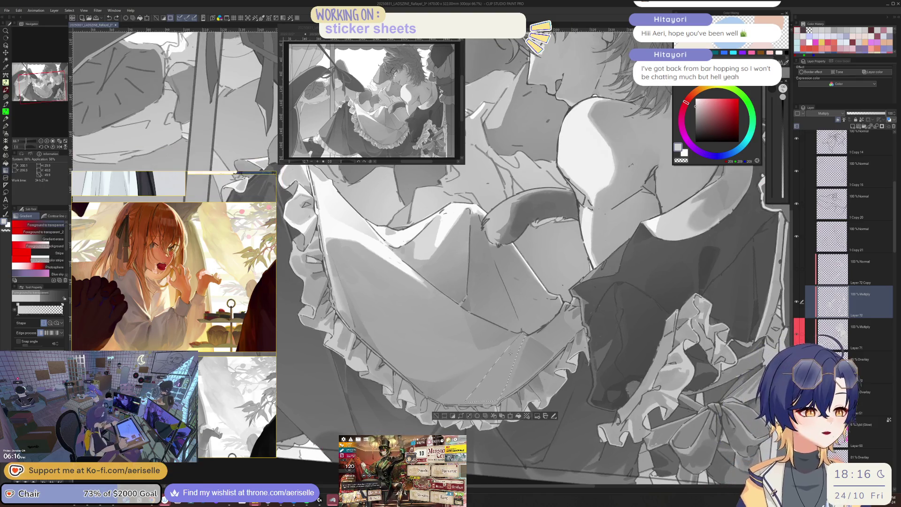
pyautogui.scroll(1, 541, 288)
pyautogui.press('m')
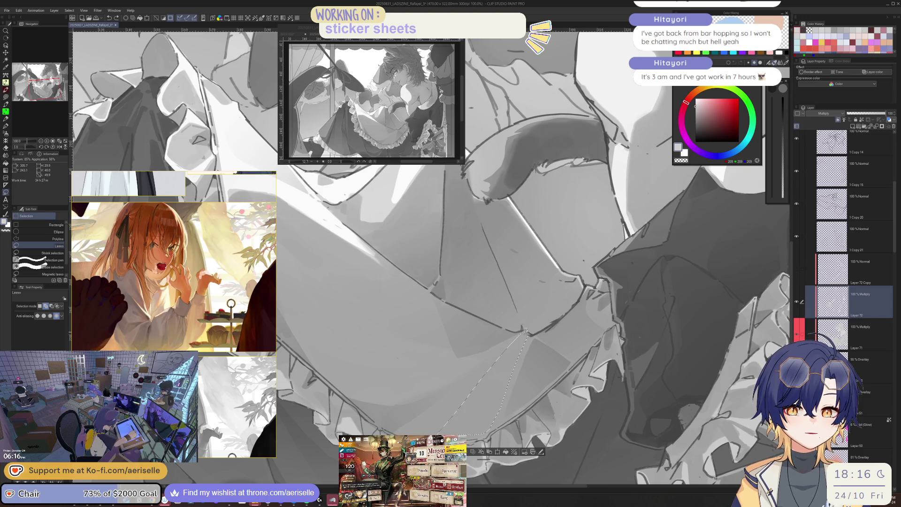
pyautogui.scroll(1, 406, 470)
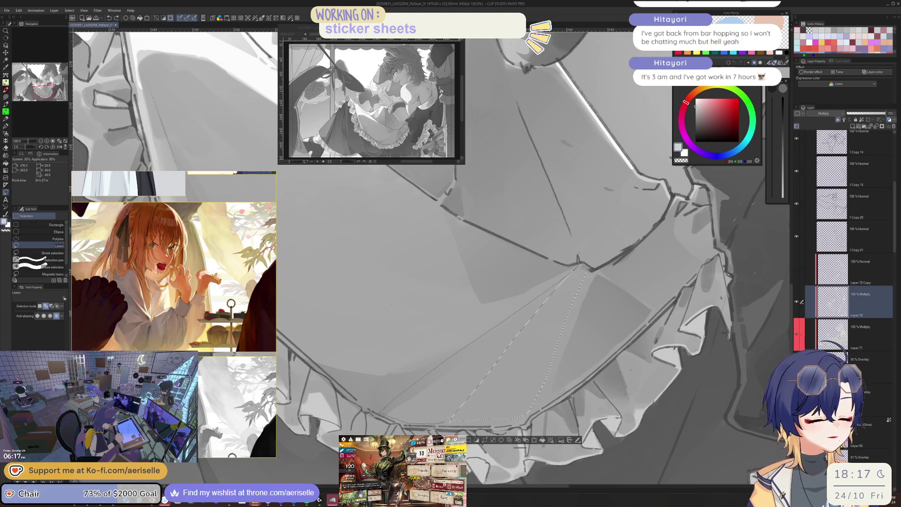
# Step: Shade the selected apron panel with a dark gradient, deselect, and zoom out toward the whole page
pyautogui.hotkey('ctrl', '-')
pyautogui.hotkey('ctrl', '-')
pyautogui.hotkey('ctrl', '-')
pyautogui.press('-')
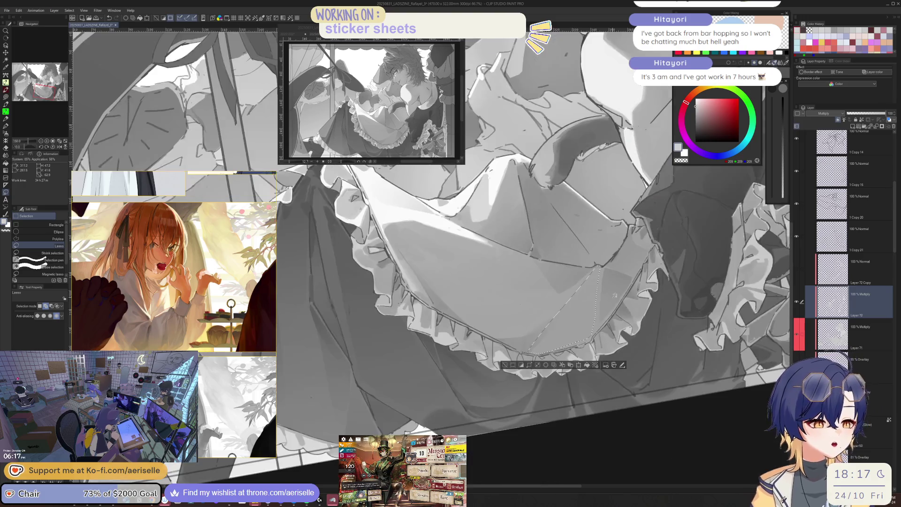
pyautogui.press('g')
pyautogui.moveTo(607, 259); pyautogui.dragTo(563, 366)
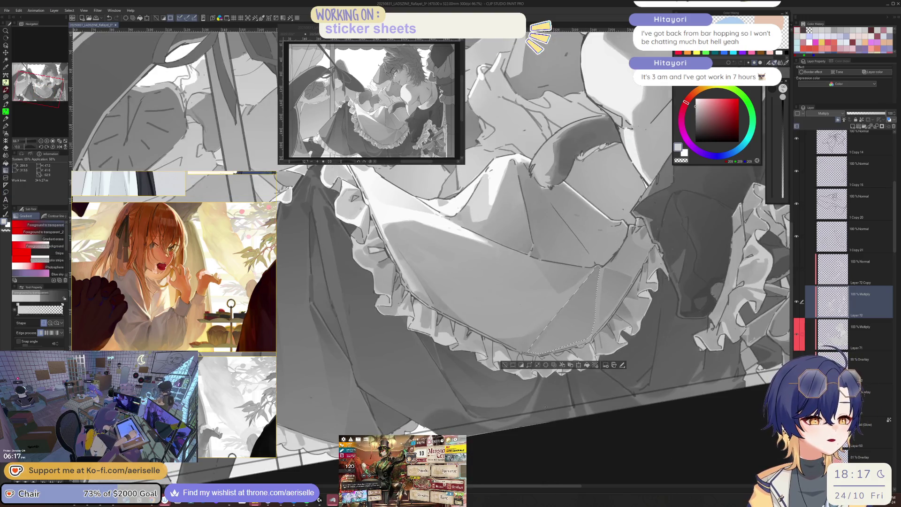
pyautogui.hotkey('ctrl', 'd')
pyautogui.hotkey('ctrl', '-')
pyautogui.press('^')
pyautogui.press('^')
pyautogui.press('^')
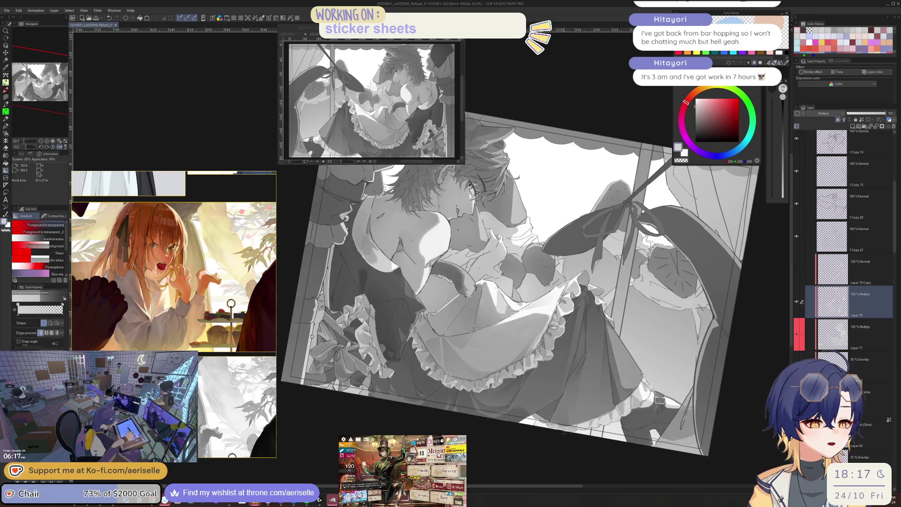
pyautogui.hotkey('ctrl', '-')
pyautogui.hotkey('ctrl', '-')
pyautogui.hotkey('ctrl', '-')
pyautogui.press('^')
pyautogui.press('^')
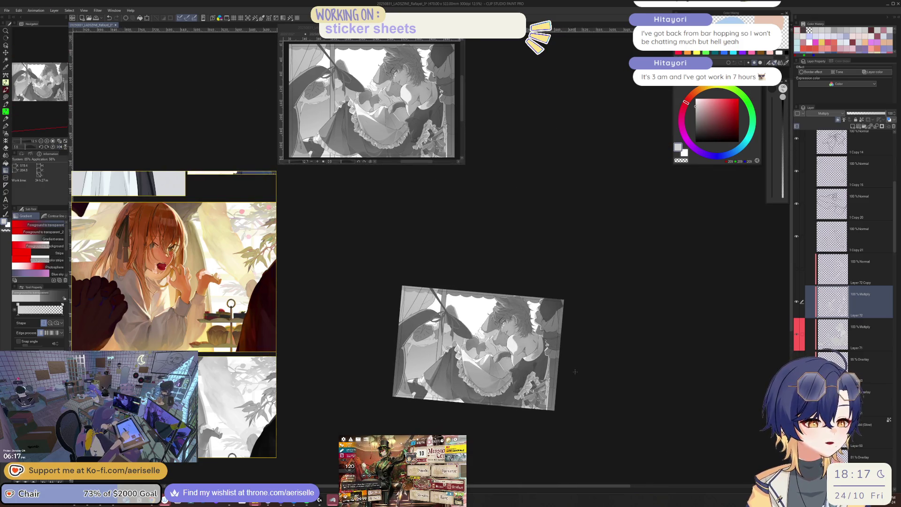
pyautogui.press('-')
pyautogui.scroll(5, 798, 184)
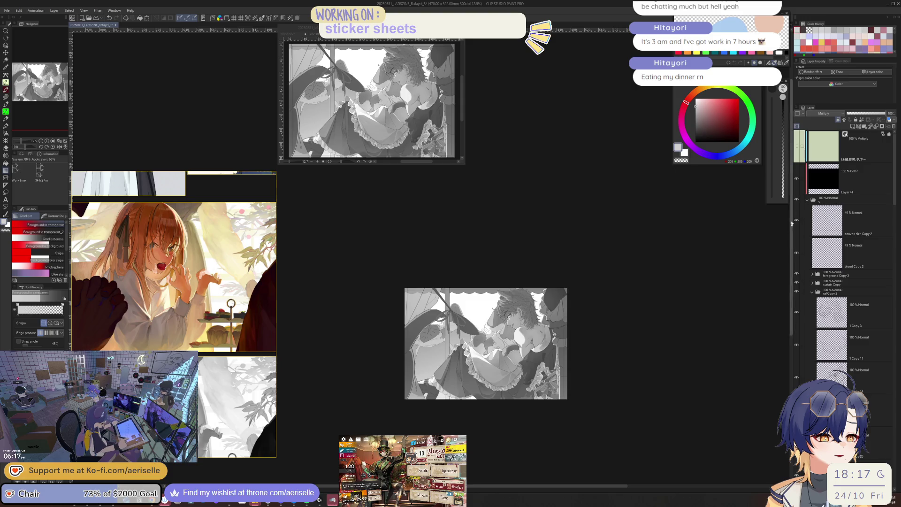
pyautogui.click(797, 181)
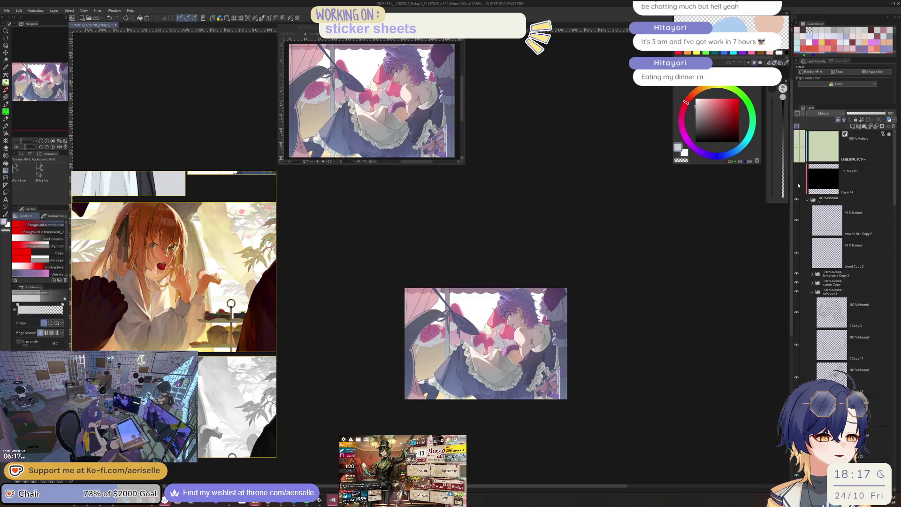
pyautogui.click(796, 181)
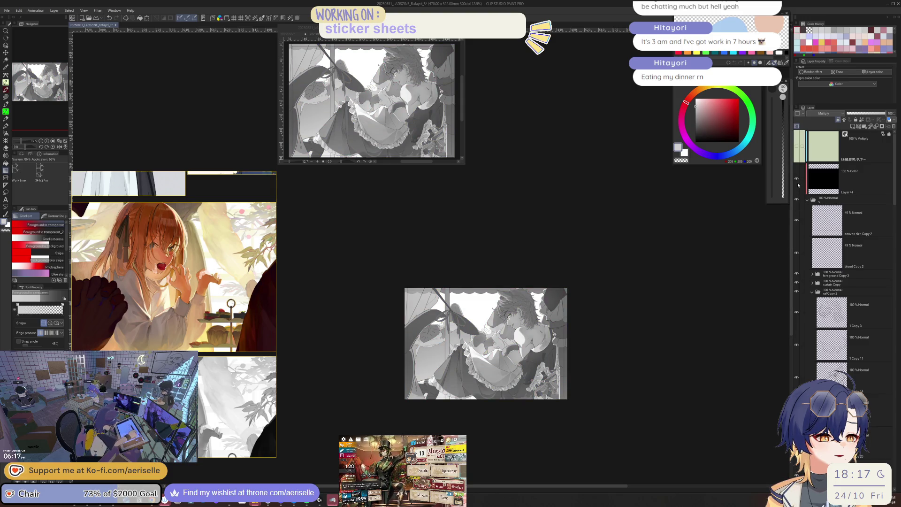
pyautogui.scroll(5, 512, 374)
pyautogui.scroll(3, 512, 374)
pyautogui.scroll(-5, 897, 255)
pyautogui.scroll(-2, 897, 255)
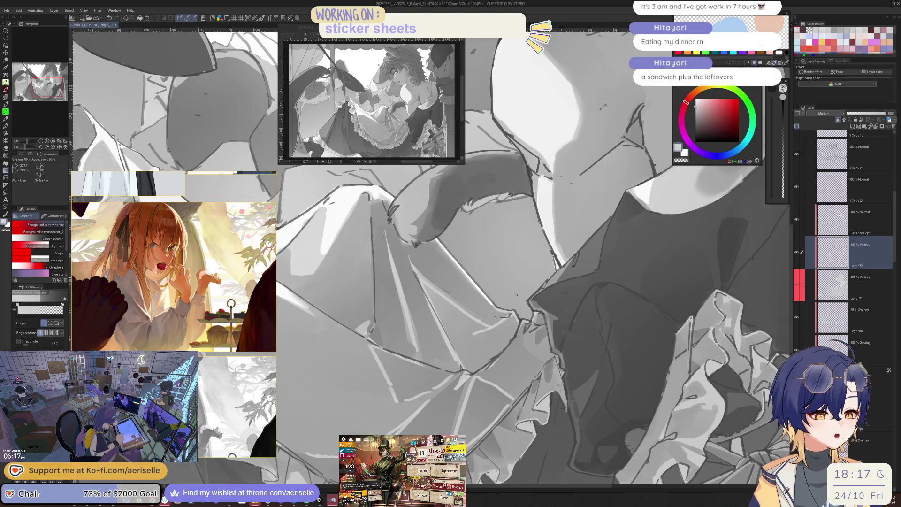
# Step: Mirror the view and gradient-fill a lasso-selected fold along the cloth edge
pyautogui.press('h')
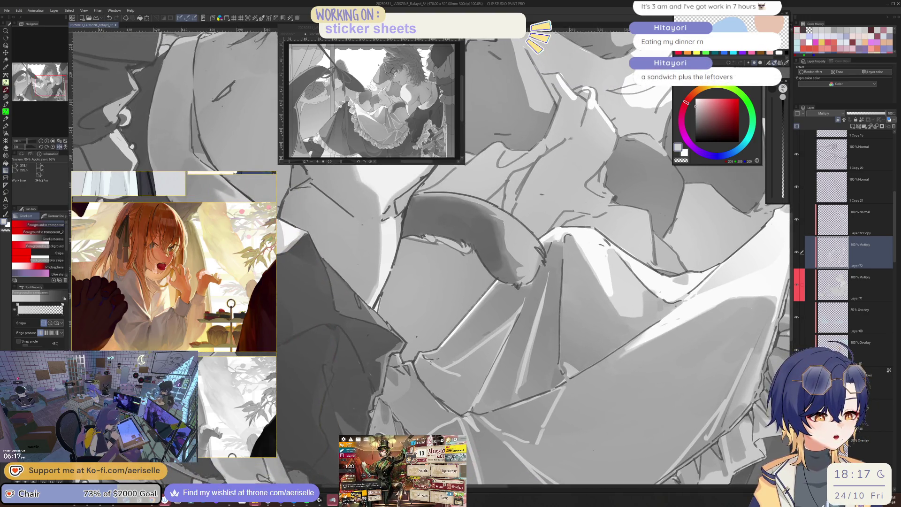
pyautogui.press('m')
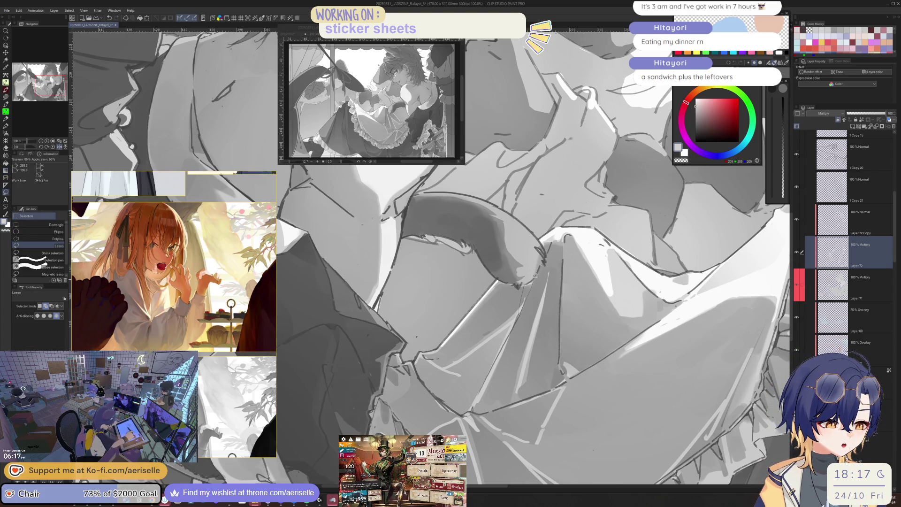
pyautogui.moveTo(535, 280); pyautogui.dragTo(555, 268)
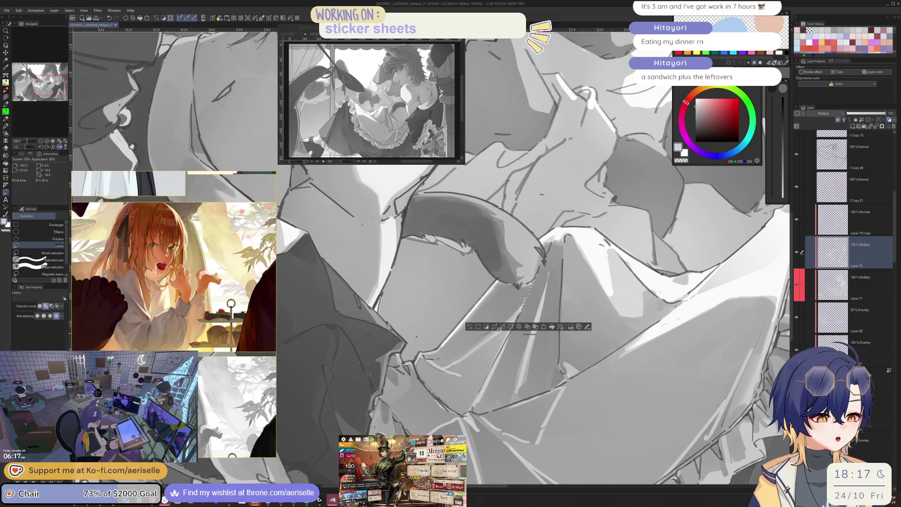
pyautogui.moveTo(508, 321); pyautogui.dragTo(520, 286)
pyautogui.press('g')
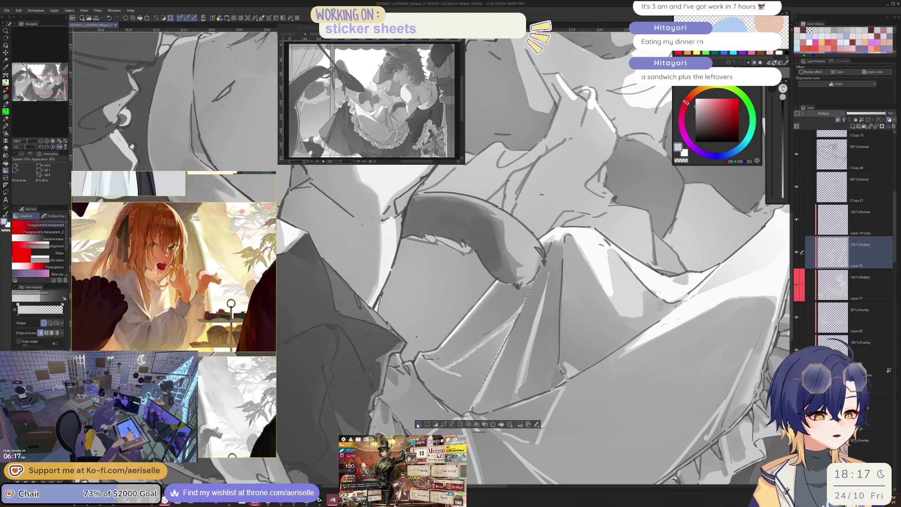
pyautogui.click(418, 424)
# Step: Hide the Layer 72 Copy layer and compare the apron shading at different zoom levels
pyautogui.scroll(-3, 644, 358)
pyautogui.moveTo(644, 358); pyautogui.dragTo(618, 360)
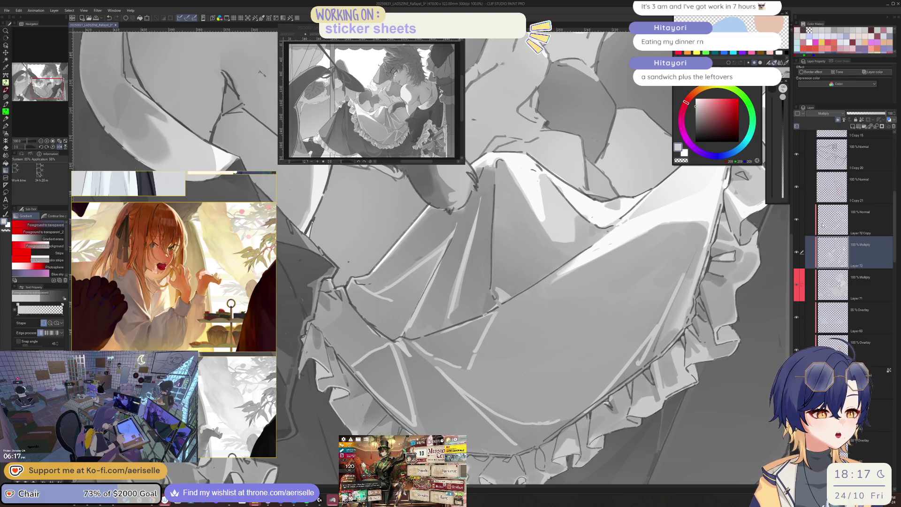
pyautogui.click(798, 221)
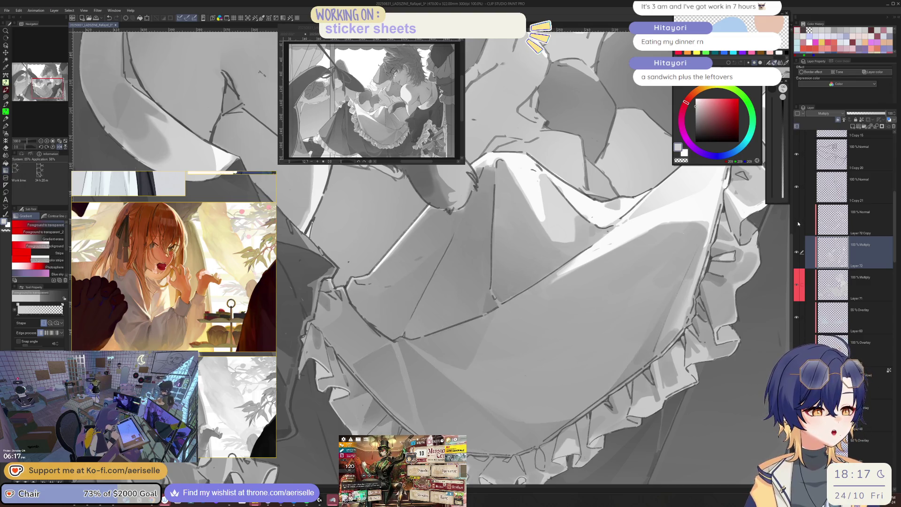
pyautogui.hotkey('ctrl', '-')
pyautogui.hotkey('ctrl', '-')
pyautogui.hotkey('ctrl', '+')
pyautogui.hotkey('ctrl', '+')
pyautogui.hotkey('ctrl', '+')
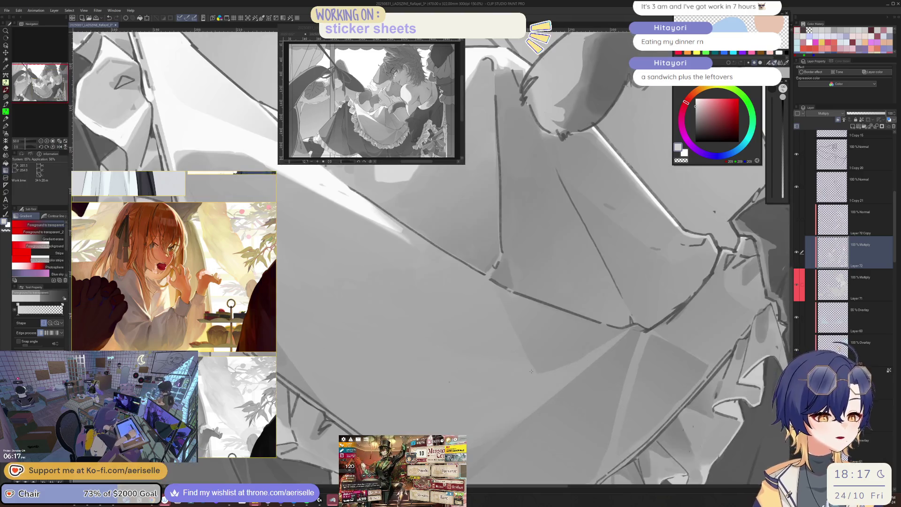
pyautogui.press('p')
pyautogui.hotkey('ctrl', '-')
pyautogui.hotkey('ctrl', '-')
pyautogui.hotkey('ctrl', '-')
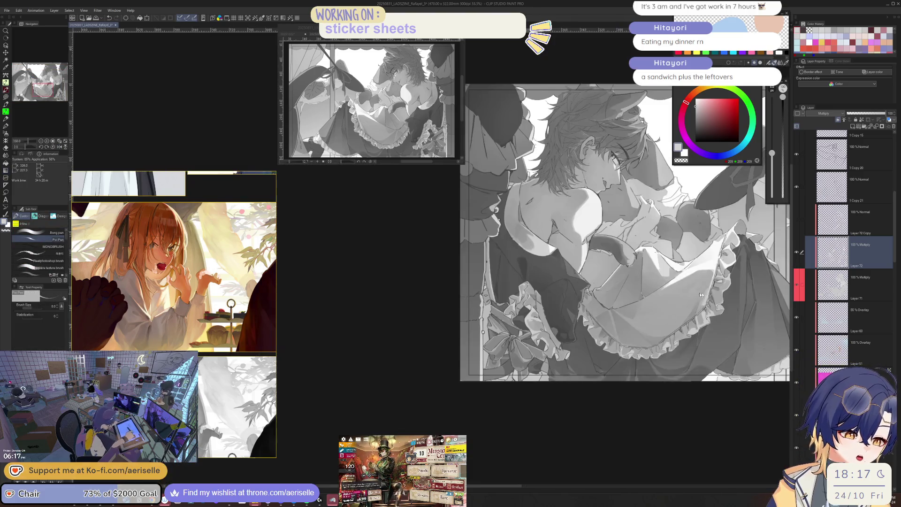
pyautogui.hotkey('ctrl', '+')
pyautogui.hotkey('ctrl', '+')
pyautogui.hotkey('ctrl', '+')
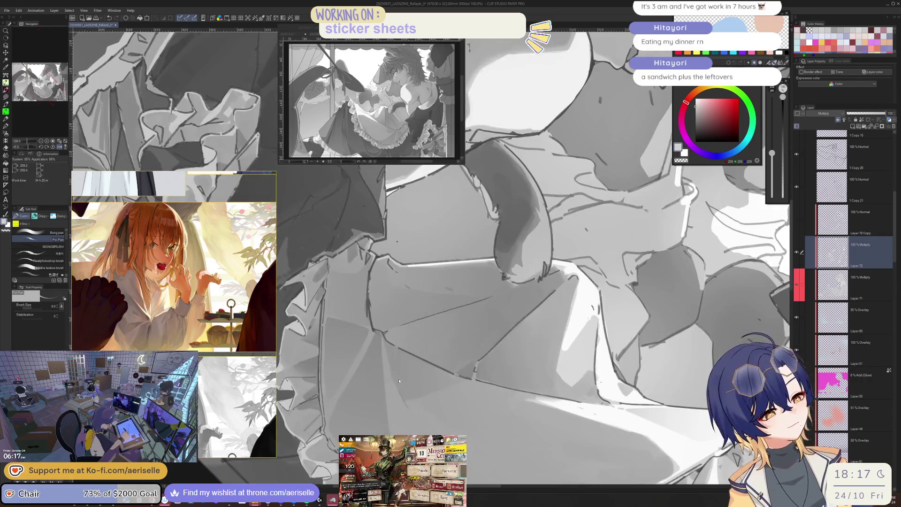
# Step: Gradient-shade a lasso-selected apron fold, then reset the view to upright and unmirrored
pyautogui.press('m')
pyautogui.moveTo(388, 348)
pyautogui.mouseDown()
pyautogui.moveTo(415, 428)
pyautogui.moveTo(456, 418)
pyautogui.mouseUp()
pyautogui.moveTo(415, 377); pyautogui.dragTo(496, 414)
pyautogui.press('g')
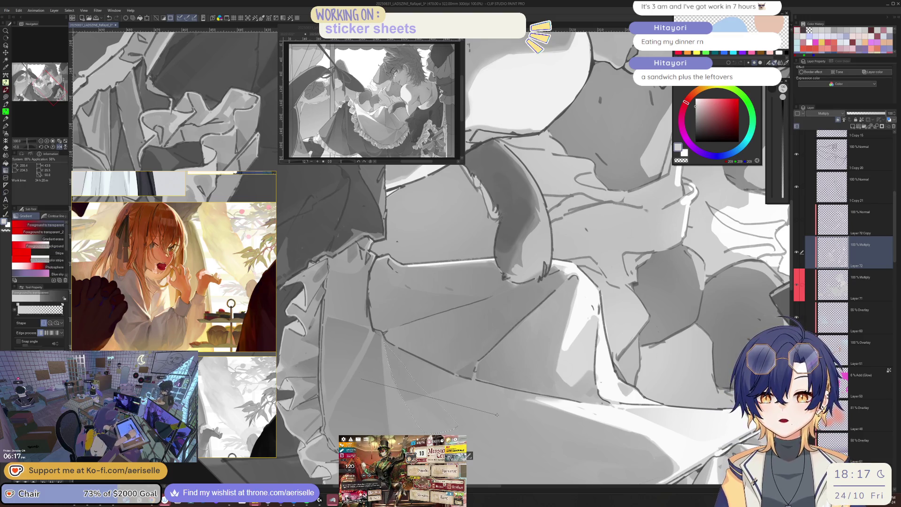
pyautogui.moveTo(497, 415); pyautogui.dragTo(497, 414)
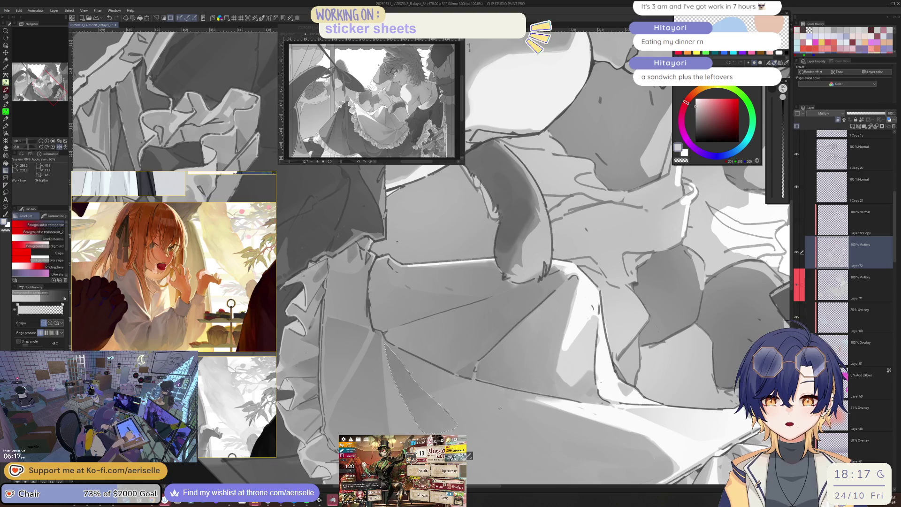
pyautogui.scroll(-4, 498, 408)
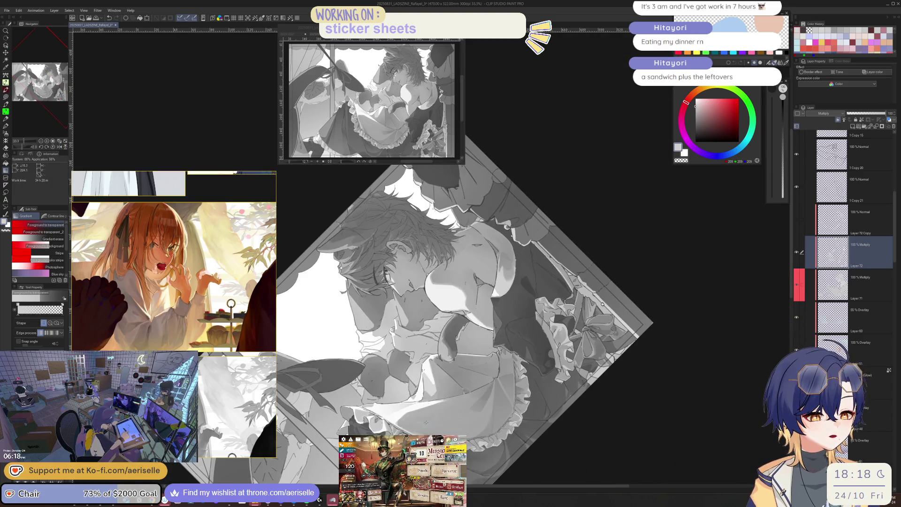
pyautogui.press('@')
pyautogui.press('h')
pyautogui.scroll(2, 500, 381)
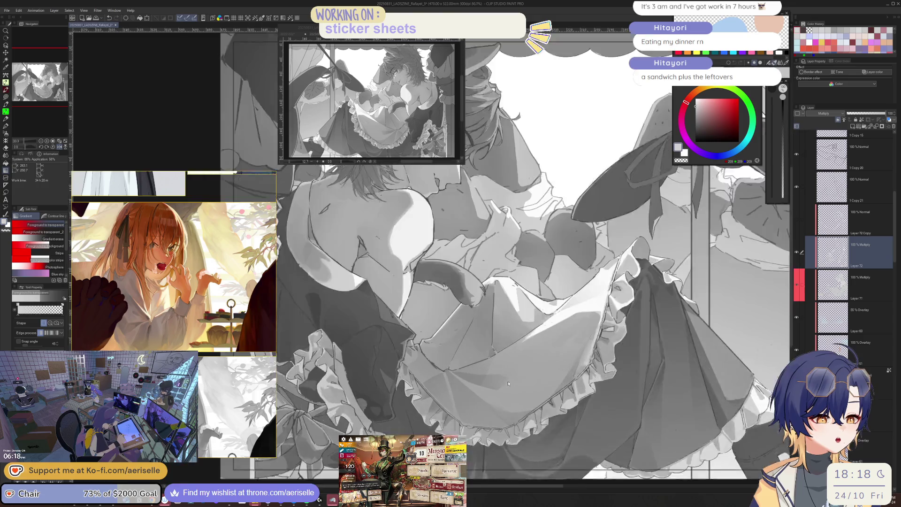
pyautogui.scroll(3, 442, 367)
# Step: Flip the canvas view back and forth to check the shading shapes
pyautogui.press('m')
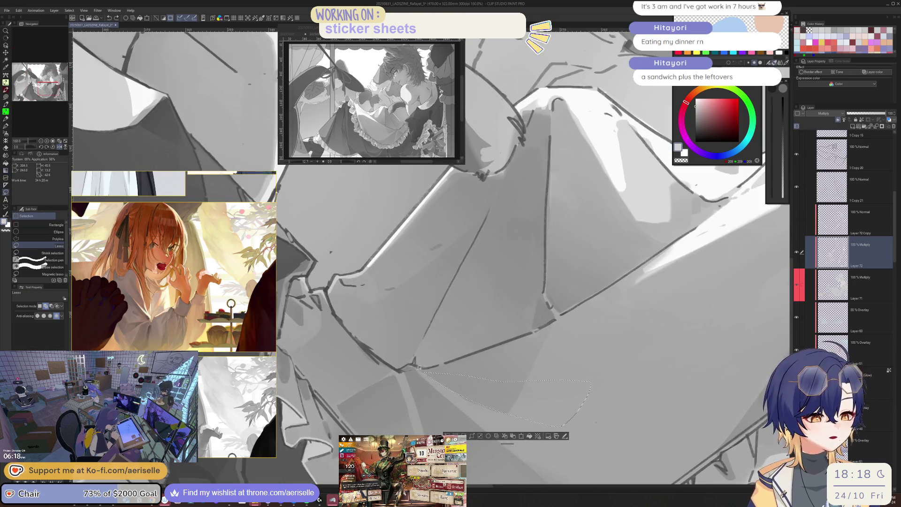
pyautogui.scroll(-3, 431, 372)
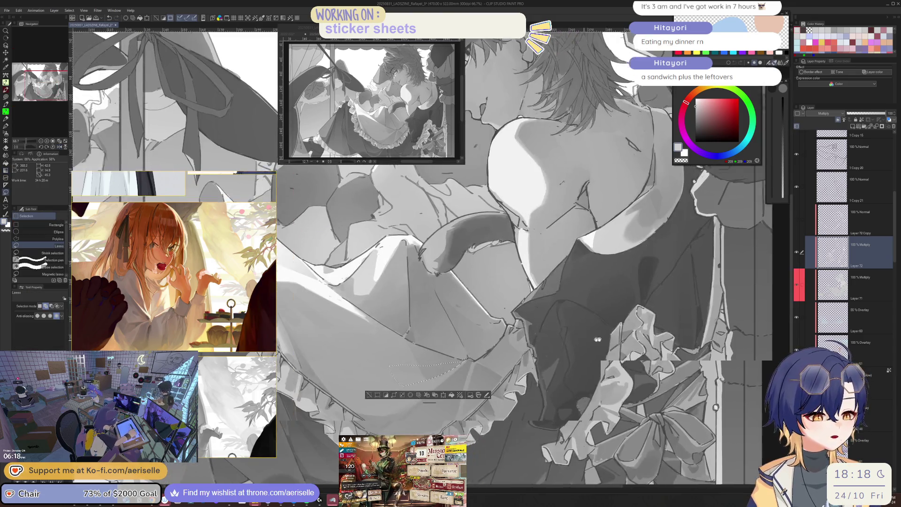
pyautogui.scroll(-2, 437, 281)
pyautogui.press('h')
pyautogui.scroll(2, 436, 282)
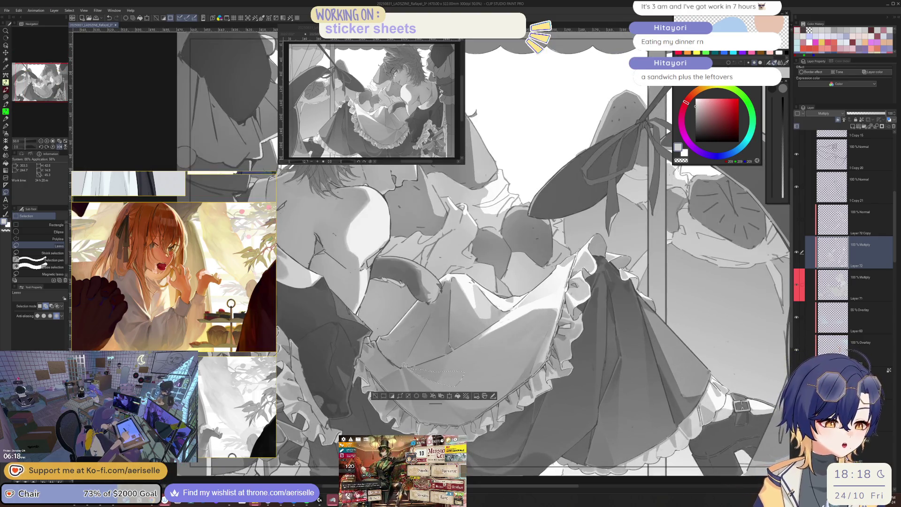
pyautogui.press('g')
pyautogui.press('h')
pyautogui.scroll(-1, 476, 277)
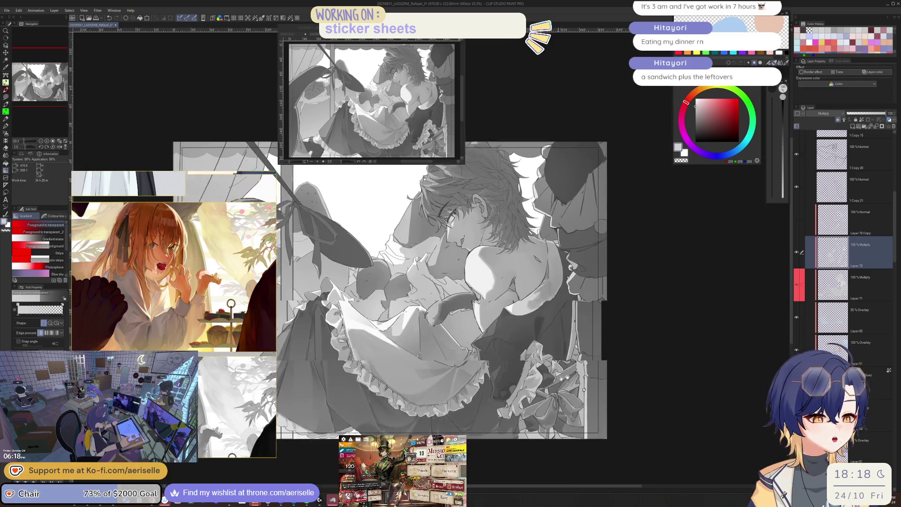
pyautogui.press('h')
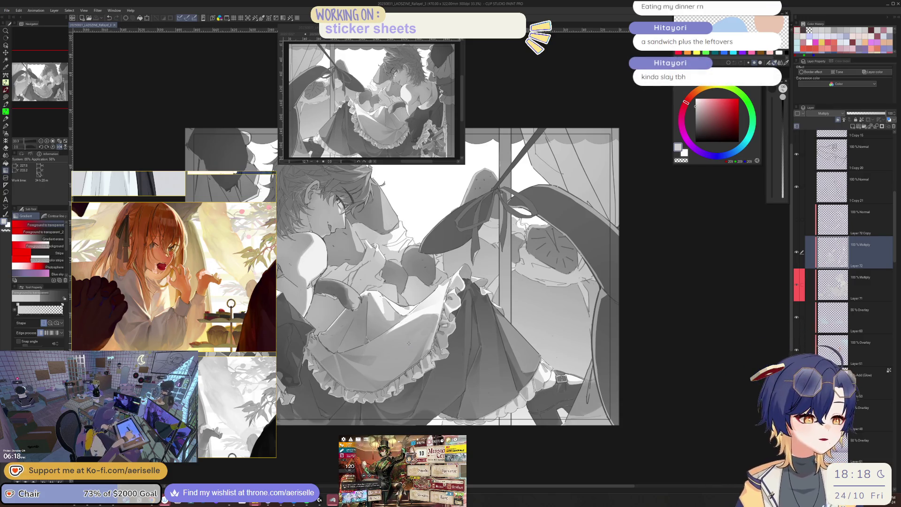
# Step: Switch to the pen, shrink the brush to 12, and zoom in on the skirt frills
pyautogui.hotkey('ctrl', 'alt', '0')
pyautogui.press('p')
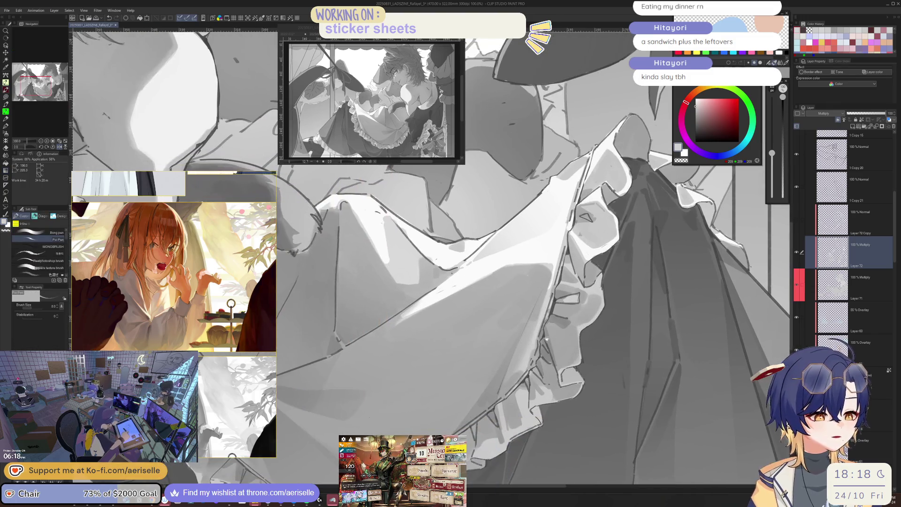
pyautogui.press('[')
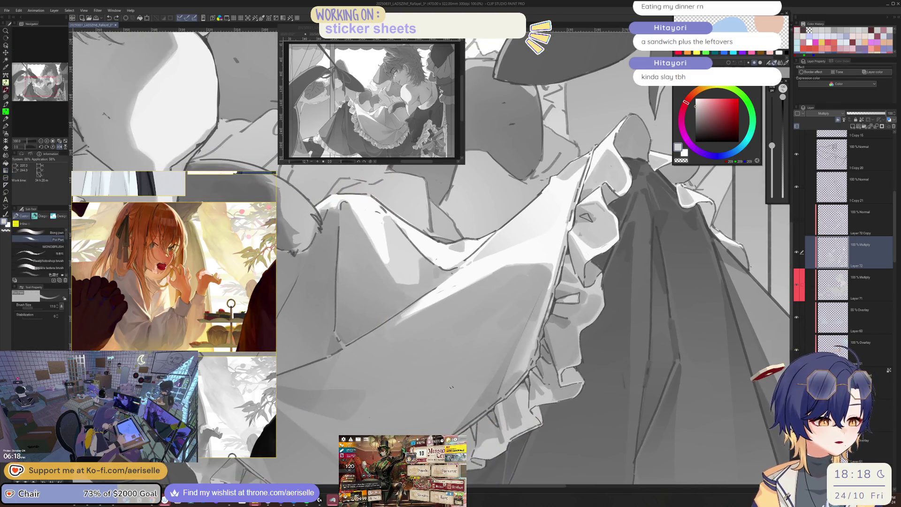
pyautogui.hotkey('ctrl', '-')
pyautogui.hotkey('ctrl', '+')
pyautogui.hotkey('ctrl', '+')
pyautogui.press('[')
pyautogui.press('[')
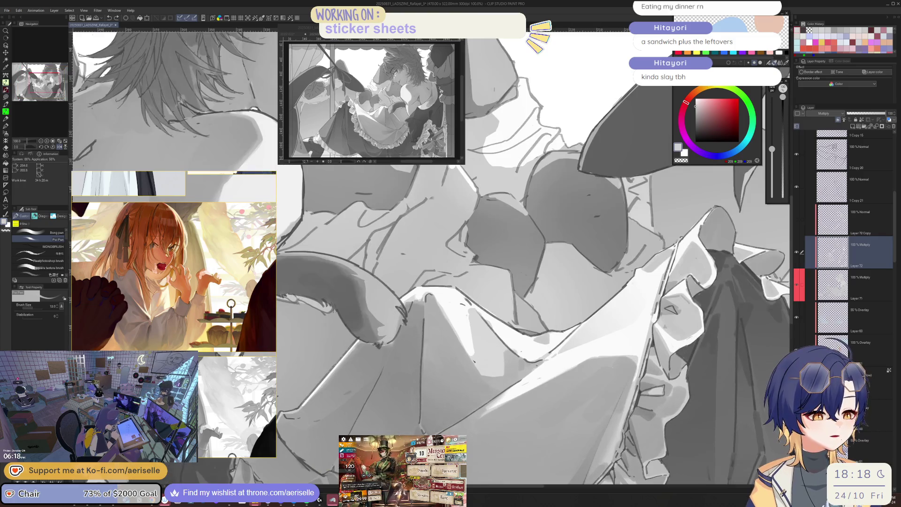
pyautogui.hotkey('ctrl', '-')
pyautogui.hotkey('ctrl', '-')
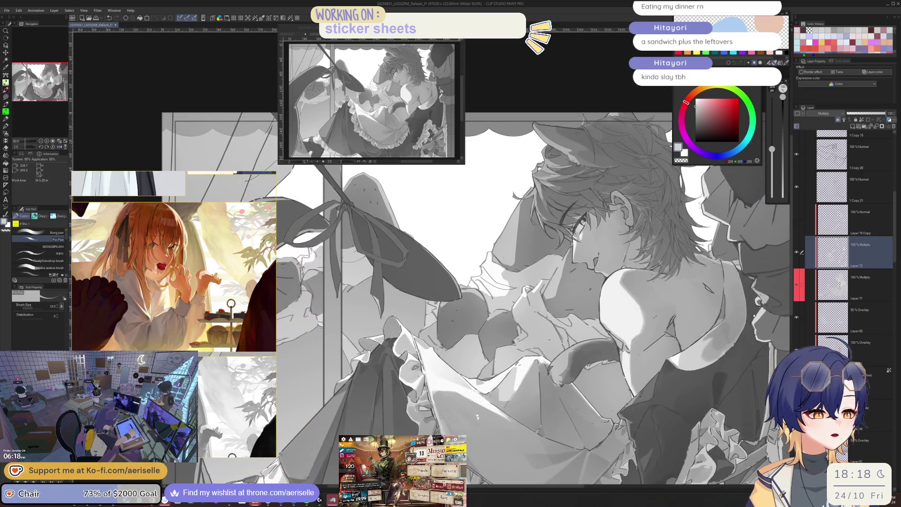
pyautogui.hotkey('ctrl', '+')
pyautogui.hotkey('ctrl', '+')
pyautogui.hotkey('ctrl', '+')
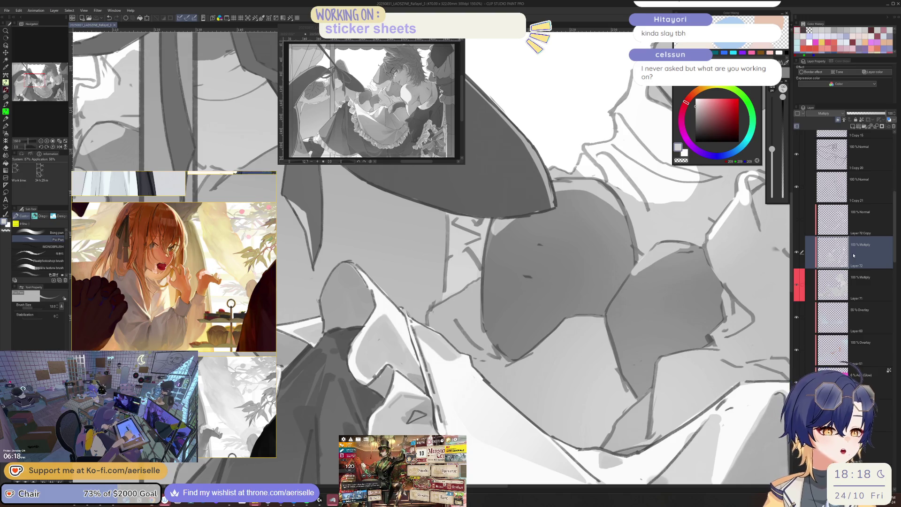
# Step: Zoom out, centre the whole drawing on screen, and save the illustration
pyautogui.hotkey('ctrl', '-')
pyautogui.hotkey('ctrl', '-')
pyautogui.hotkey('ctrl', '-')
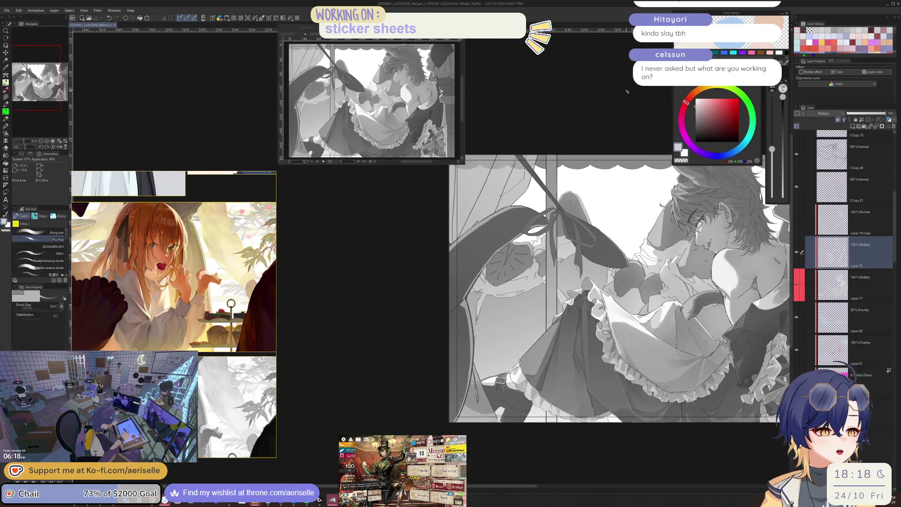
pyautogui.moveTo(629, 119)
pyautogui.mouseDown()
pyautogui.moveTo(607, 97)
pyautogui.moveTo(528, 112)
pyautogui.mouseUp()
pyautogui.scroll(1, 578, 147)
pyautogui.scroll(-1, 577, 147)
pyautogui.moveTo(586, 161); pyautogui.dragTo(590, 145)
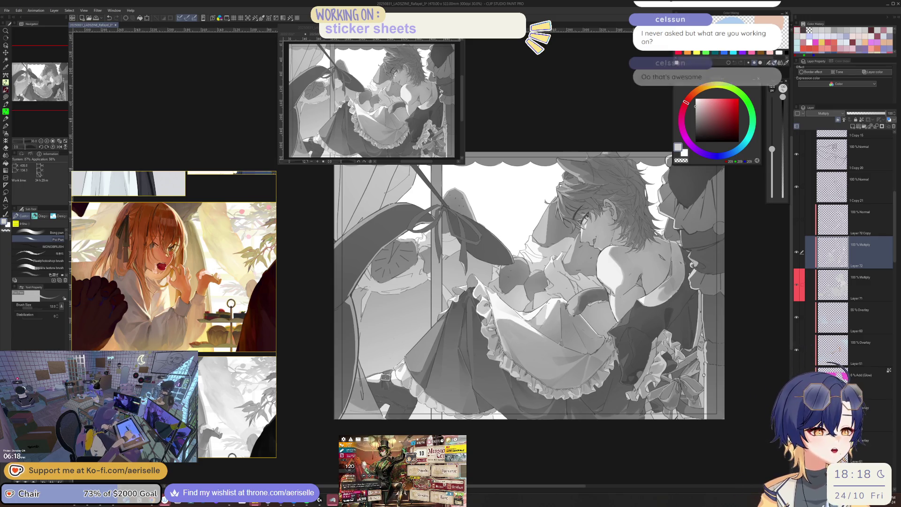
pyautogui.scroll(1, 605, 276)
pyautogui.scroll(1, 605, 276)
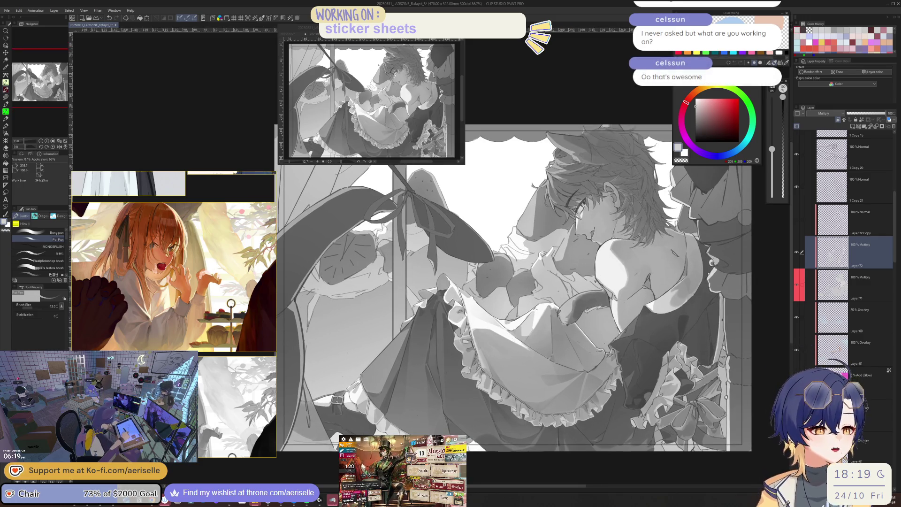
pyautogui.hotkey('ctrl', 's')
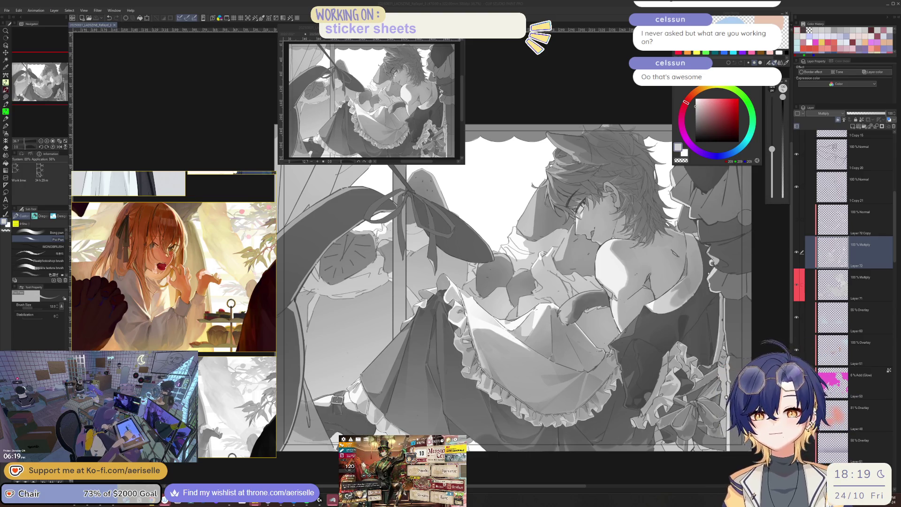
# Step: Hide Layer 44 to reveal the illustration's underlying colours
pyautogui.scroll(5, 854, 216)
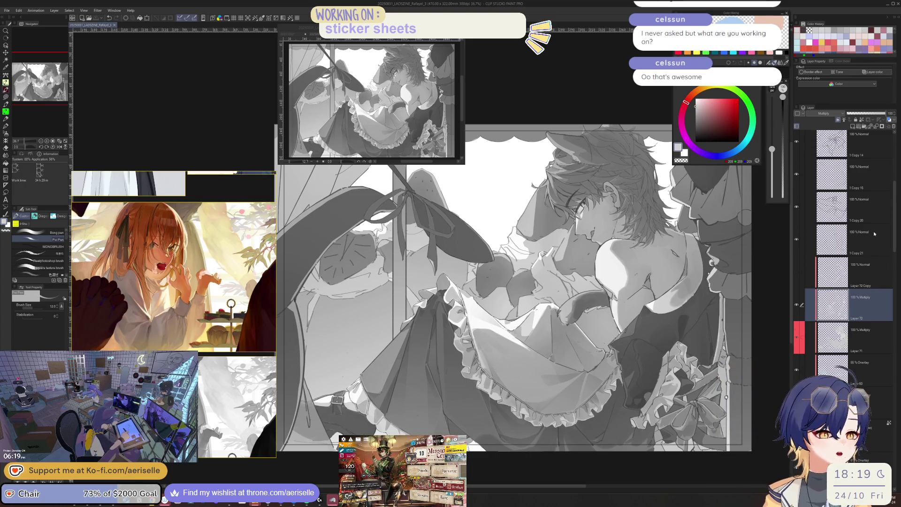
pyautogui.scroll(1, 855, 215)
pyautogui.scroll(-5, 636, 155)
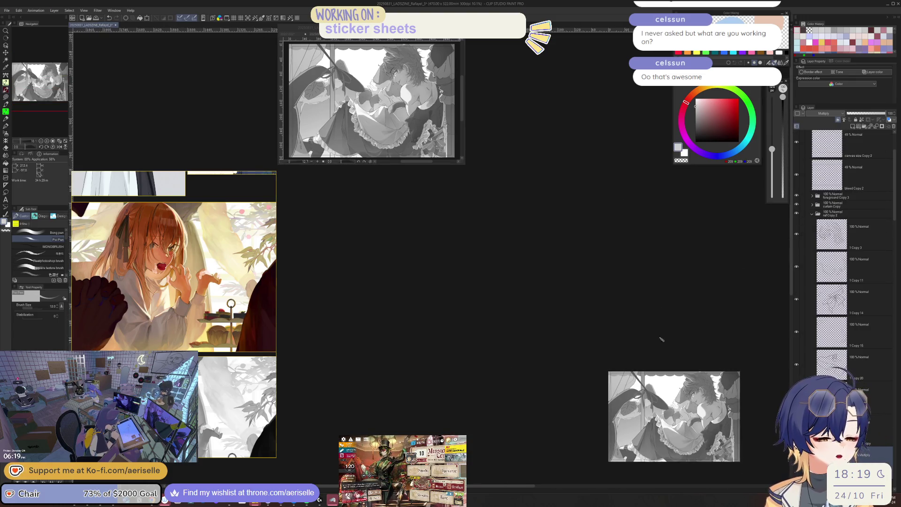
pyautogui.scroll(5, 696, 334)
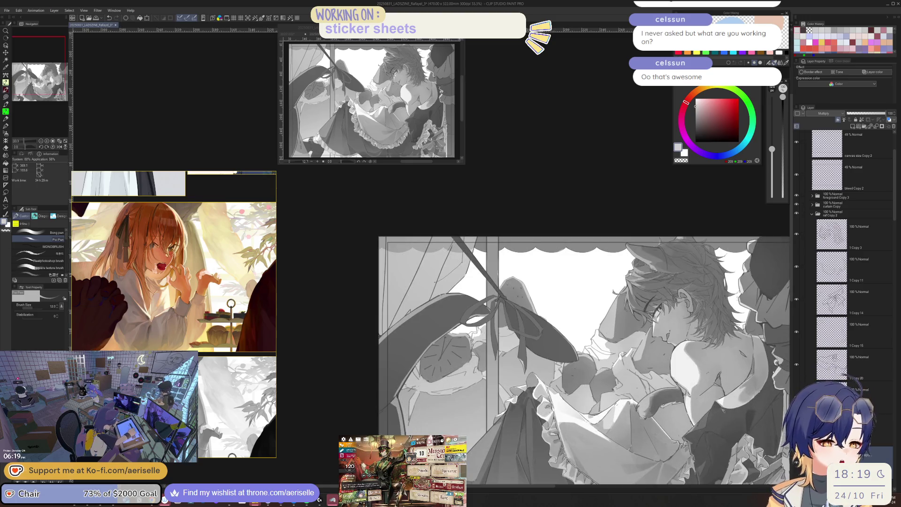
pyautogui.scroll(1, 897, 225)
pyautogui.scroll(3, 897, 225)
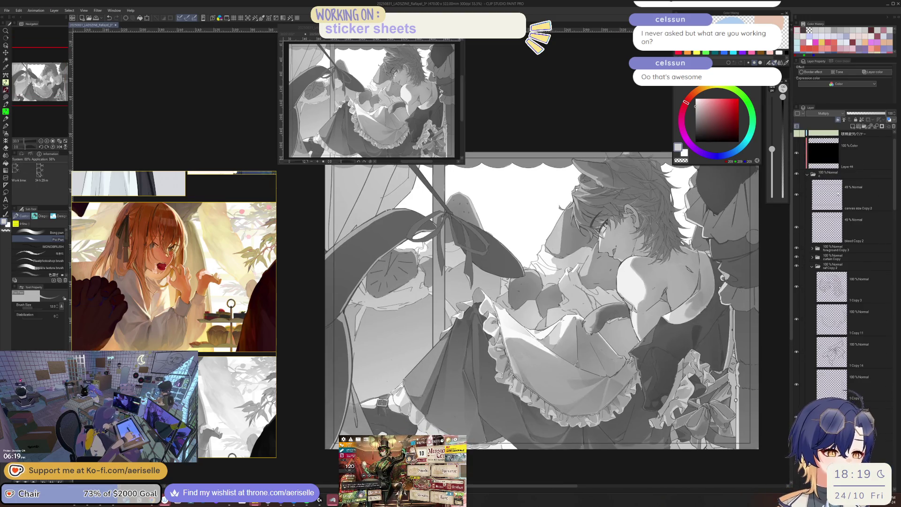
pyautogui.click(798, 178)
# Step: Hide and reshow Layer 72 to compare the shading
pyautogui.scroll(-10, 869, 365)
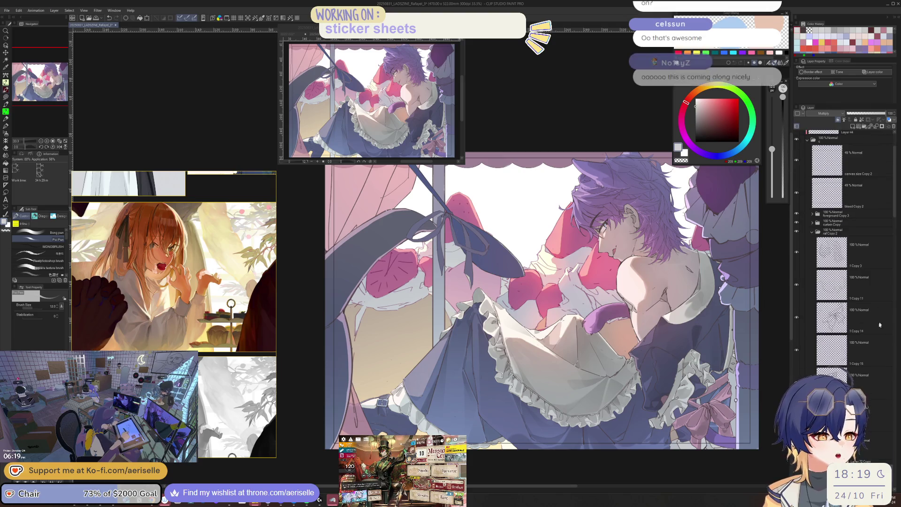
pyautogui.scroll(-3, 868, 365)
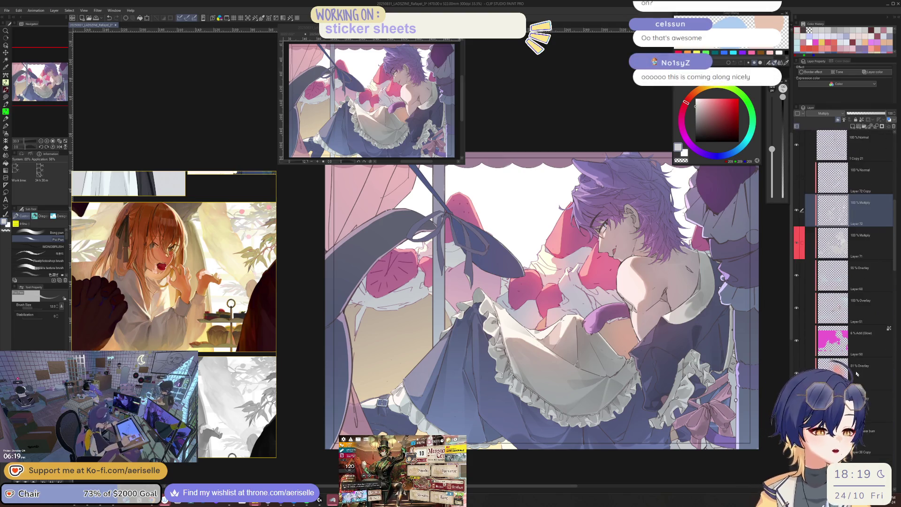
pyautogui.click(798, 235)
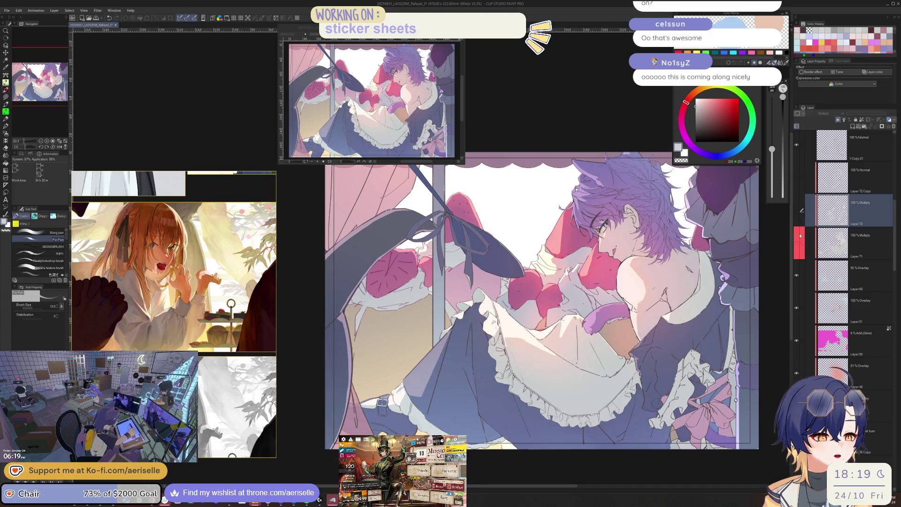
pyautogui.click(798, 210)
pyautogui.scroll(10, 855, 225)
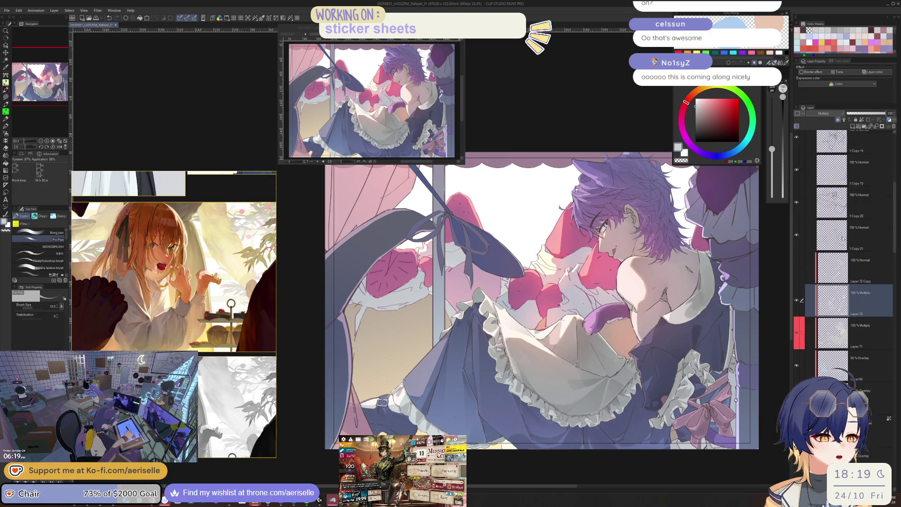
pyautogui.scroll(-10, 855, 226)
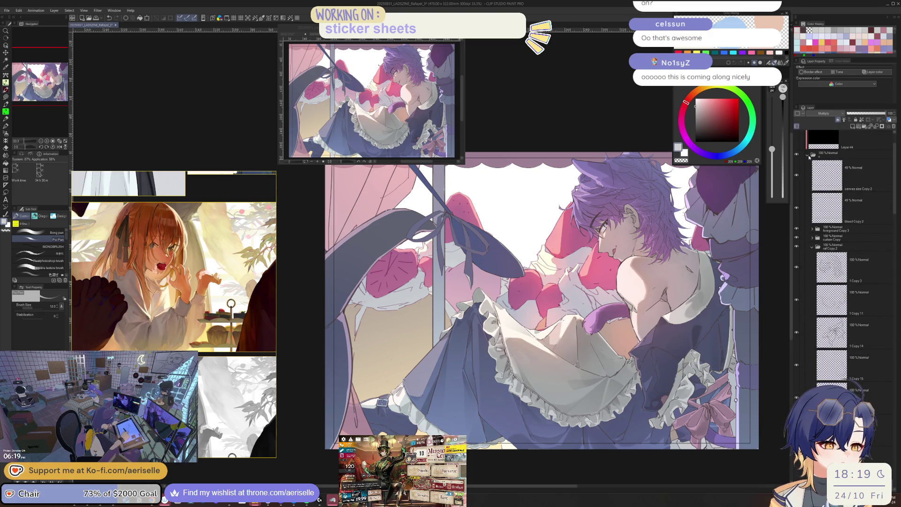
# Step: Select folder c, toggle its visibility to compare, and expand it
pyautogui.click(831, 198)
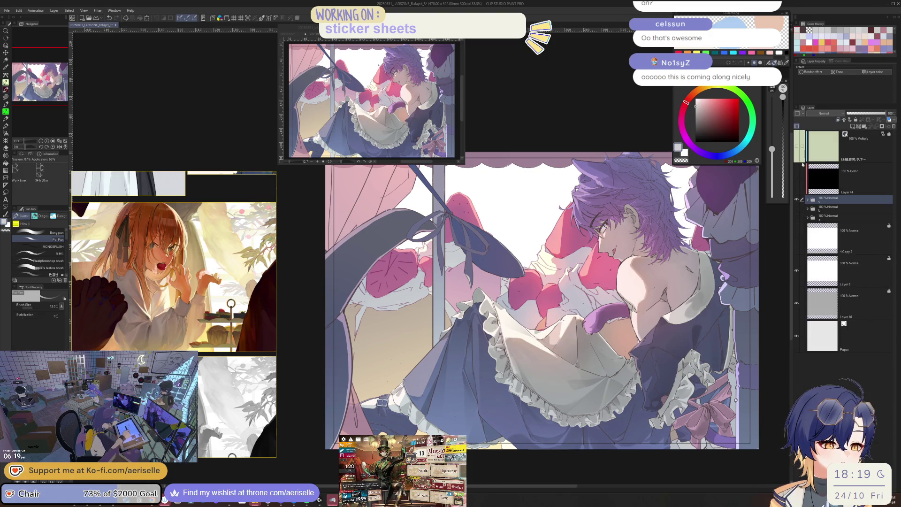
pyautogui.click(796, 200)
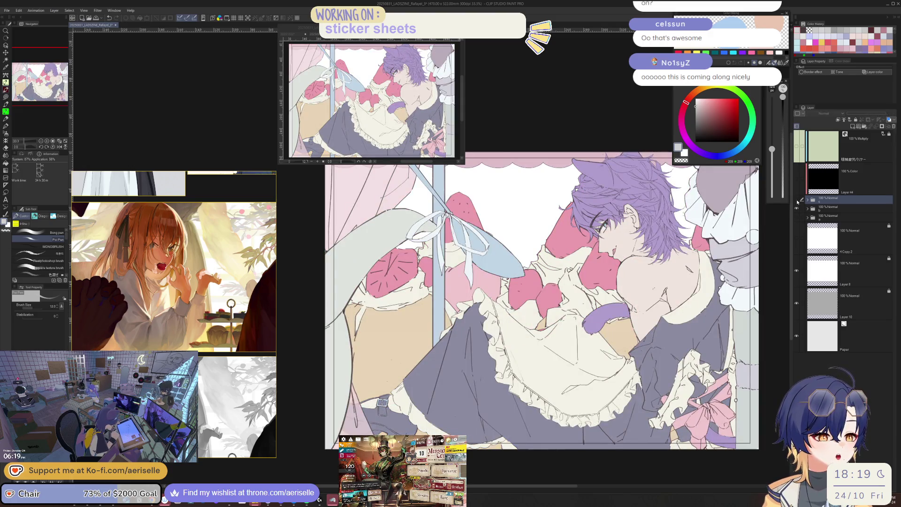
pyautogui.click(797, 200)
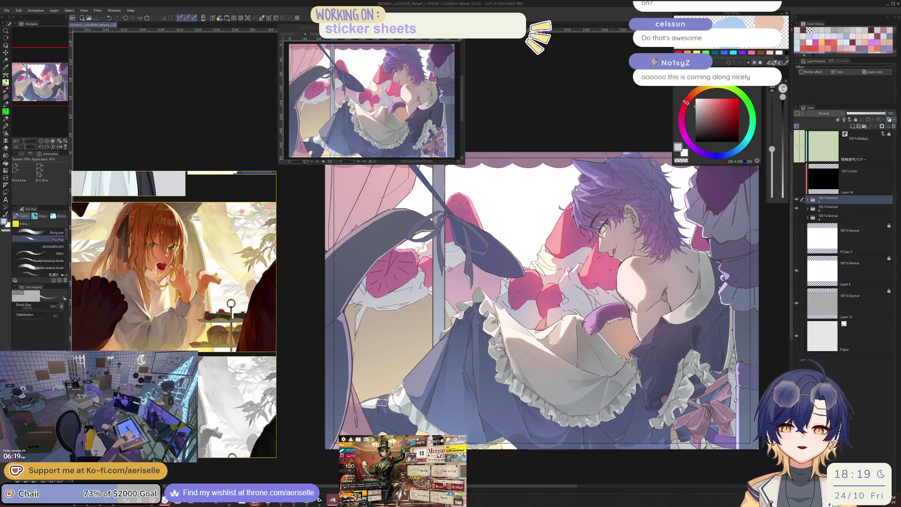
pyautogui.click(807, 200)
# Step: Pick the Multiply shading layer from the canvas and turn Layer 44 back on
pyautogui.press('o')
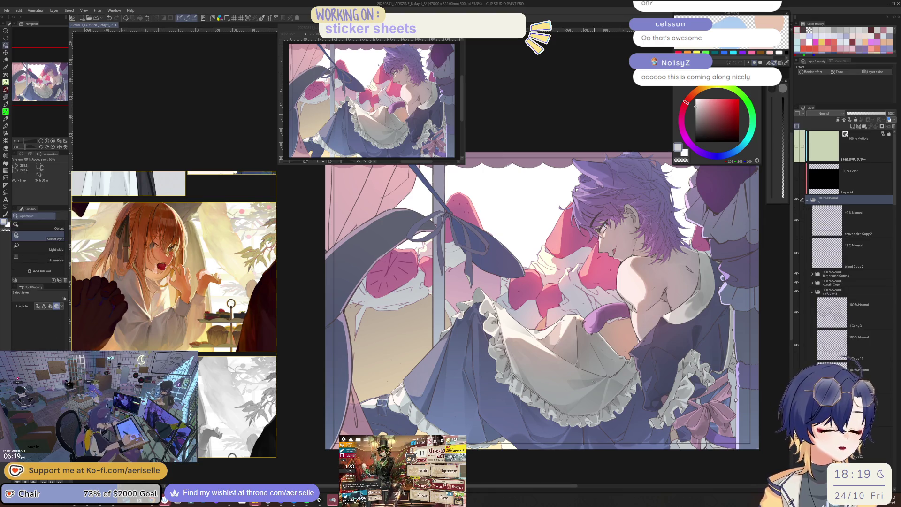
pyautogui.click(601, 379)
pyautogui.scroll(2, 807, 171)
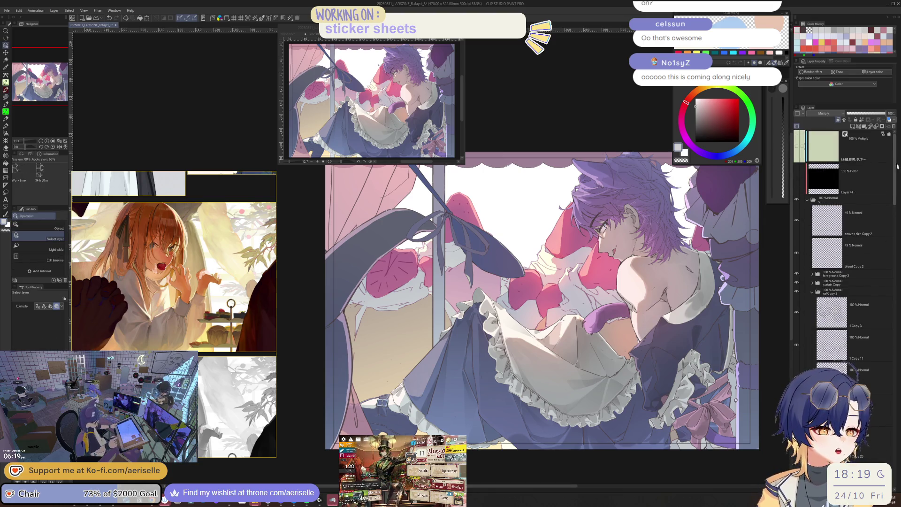
pyautogui.click(797, 177)
# Step: Gradient-fill a small lasso selection on the frill edge and deselect
pyautogui.scroll(4, 550, 427)
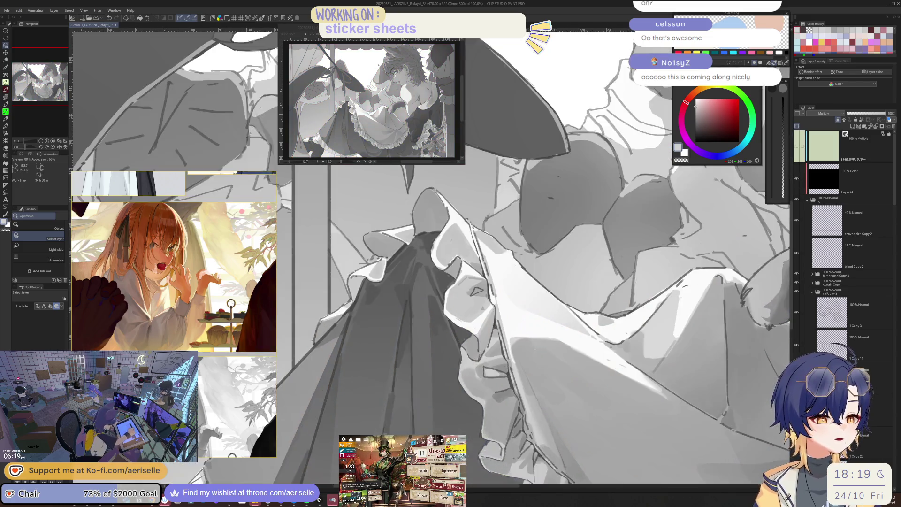
pyautogui.scroll(2, 549, 427)
pyautogui.press('p')
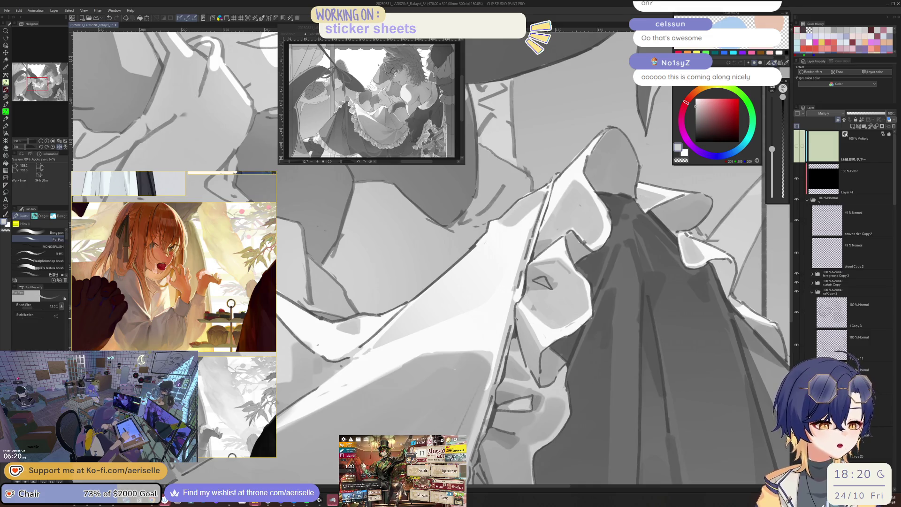
pyautogui.press('m')
pyautogui.moveTo(540, 380); pyautogui.dragTo(539, 386)
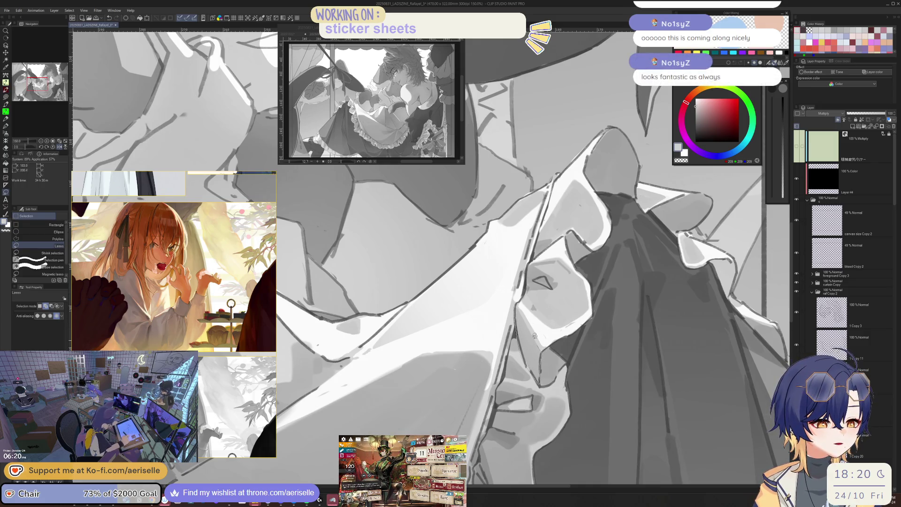
pyautogui.press('g')
pyautogui.hotkey('ctrl', 'd')
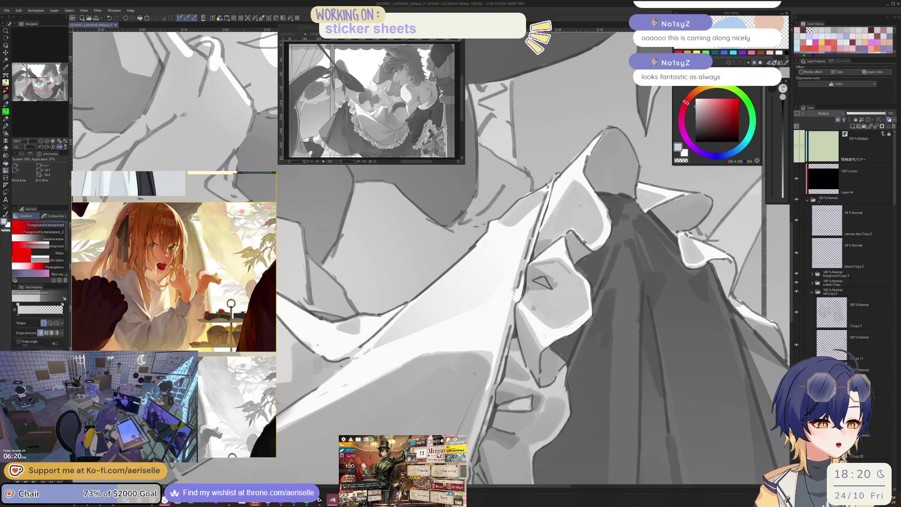
# Step: Rotate the view and add a short dark pen stroke on the frill
pyautogui.scroll(-2, 631, 413)
pyautogui.moveTo(631, 413); pyautogui.dragTo(649, 418)
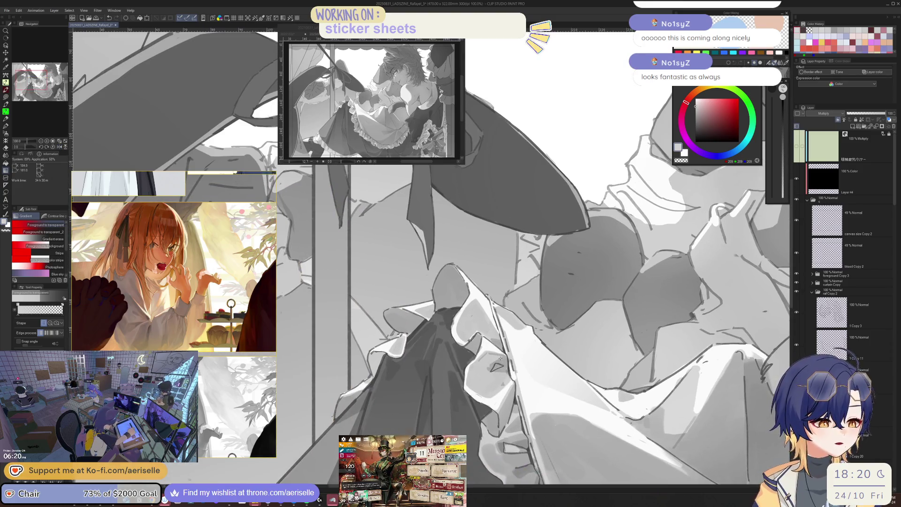
pyautogui.press('-')
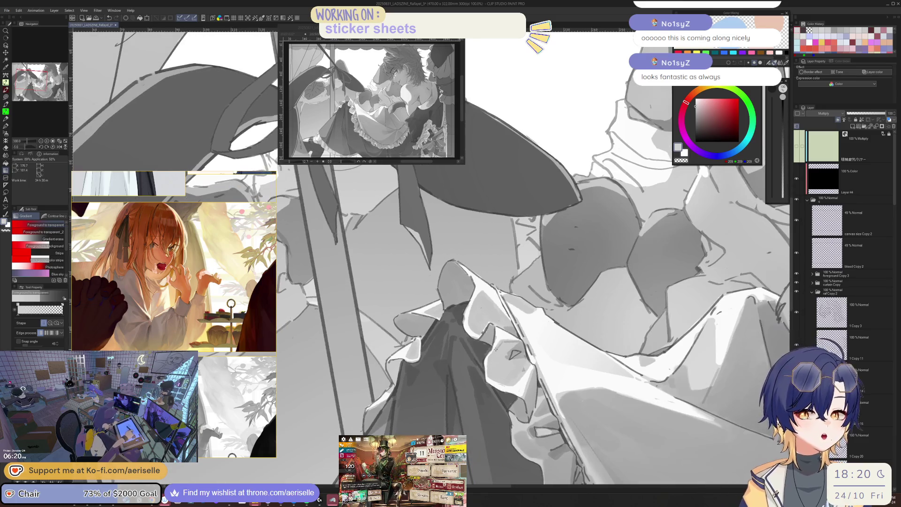
pyautogui.scroll(2, 513, 370)
pyautogui.press('p')
pyautogui.moveTo(502, 348); pyautogui.dragTo(493, 375)
pyautogui.press('^')
pyautogui.scroll(-2, 483, 379)
pyautogui.scroll(4, 483, 380)
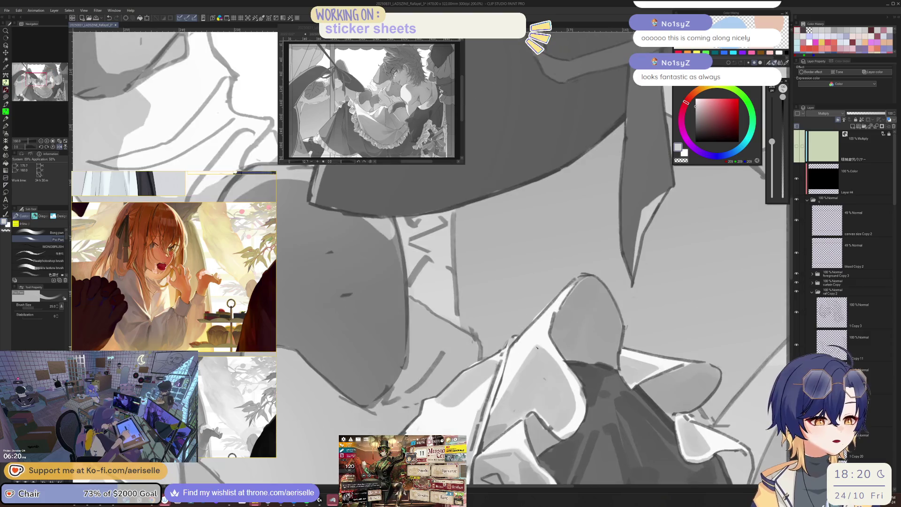
# Step: Gradient-shade a lasso selection traced along the lower frill edge, then deselect
pyautogui.press('m')
pyautogui.moveTo(537, 344); pyautogui.dragTo(498, 410)
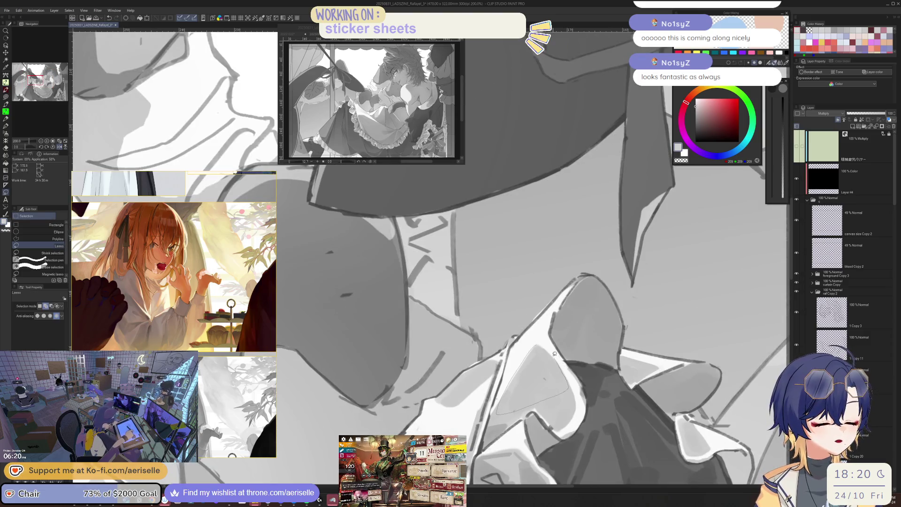
pyautogui.moveTo(554, 353); pyautogui.dragTo(540, 346)
pyautogui.press('g')
pyautogui.click(471, 423)
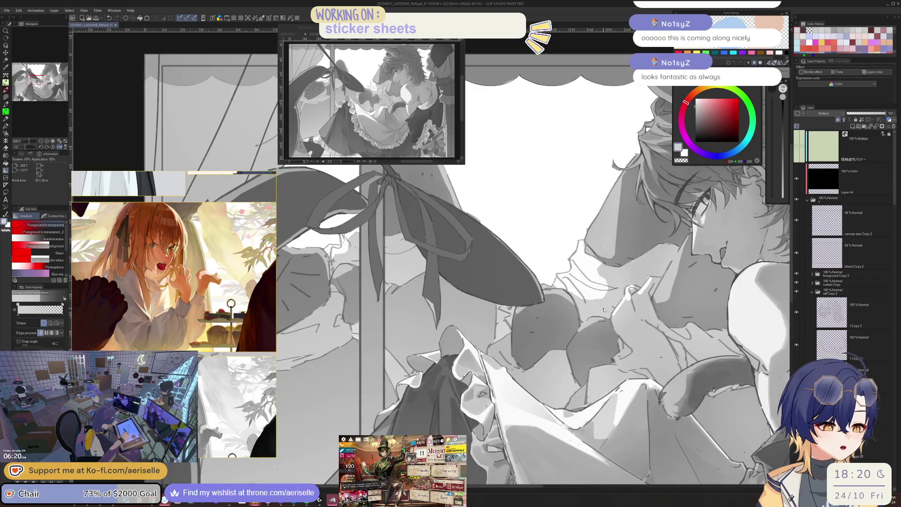
pyautogui.scroll(-5, 539, 375)
pyautogui.scroll(5, 516, 326)
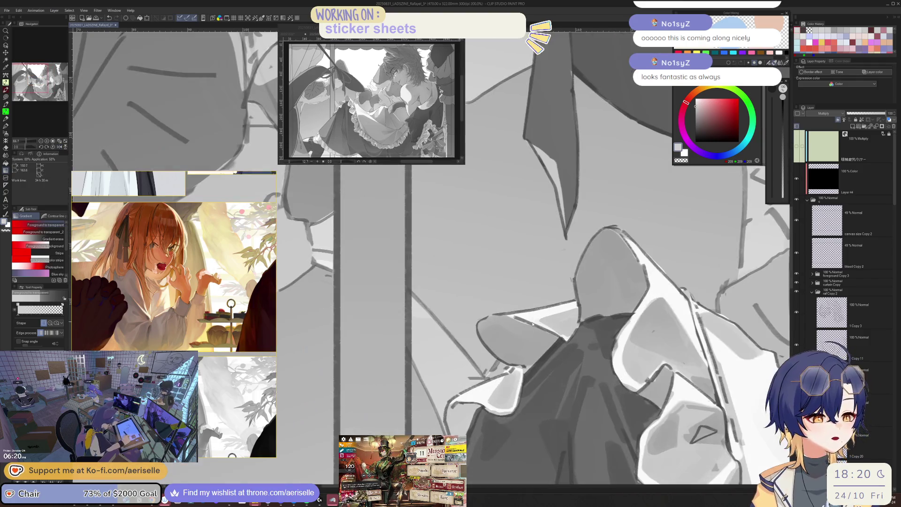
# Step: Lasso-select one more frill section and switch to gradient shading
pyautogui.press('m')
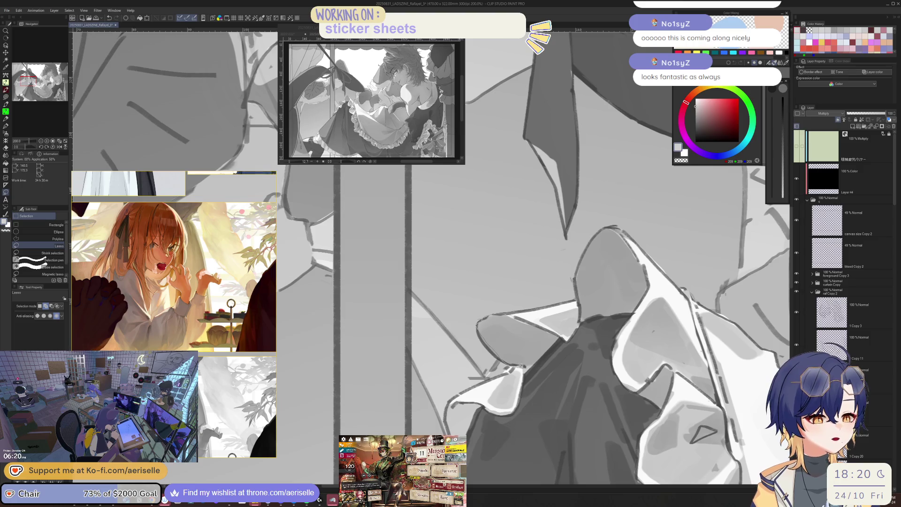
pyautogui.moveTo(561, 332); pyautogui.dragTo(558, 336)
pyautogui.scroll(-4, 558, 335)
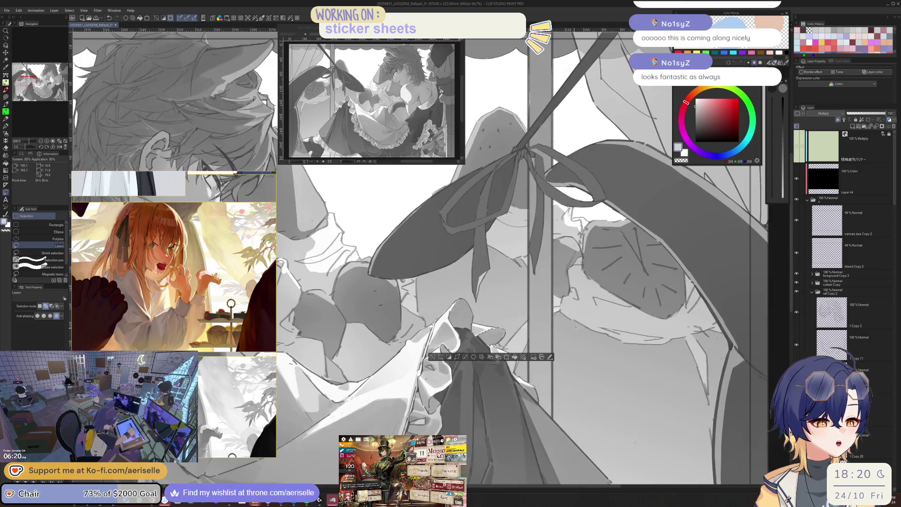
pyautogui.scroll(3, 558, 336)
pyautogui.scroll(1, 493, 370)
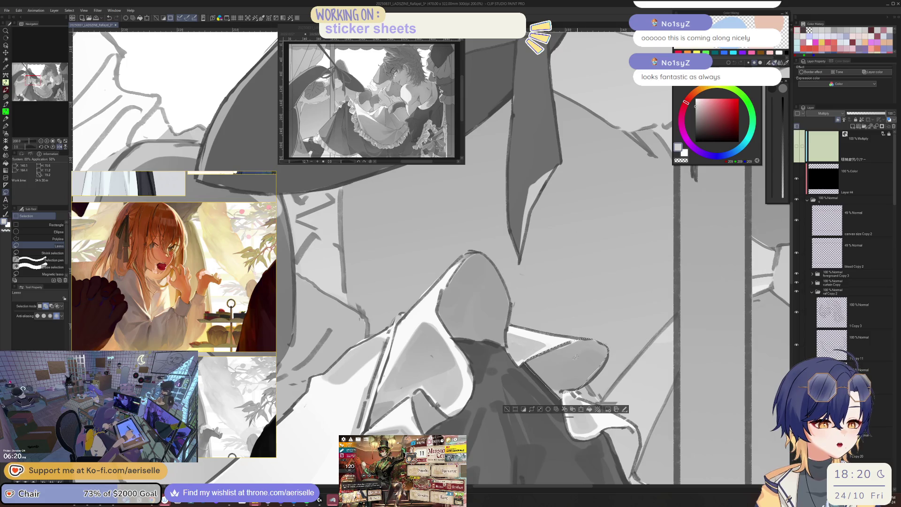
pyautogui.press('g')
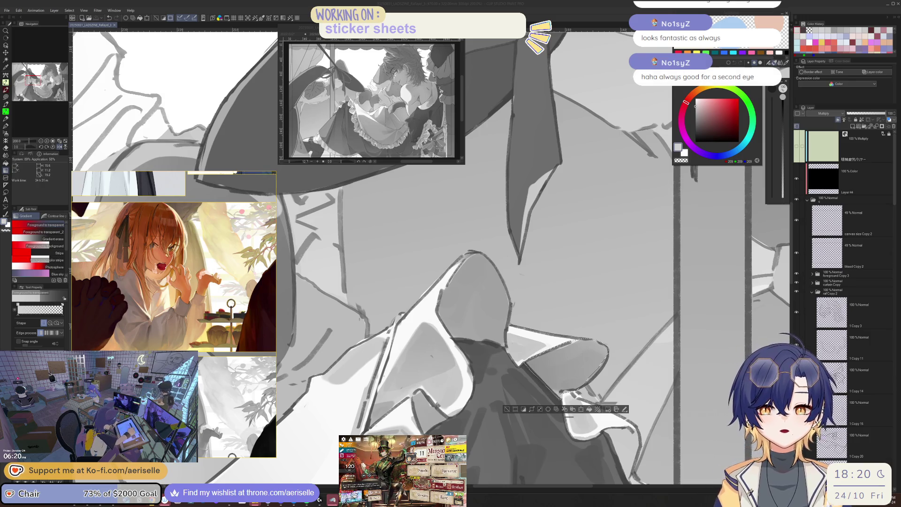
# Step: Browse the recent files list, then close it without opening anything
pyautogui.click(7, 10)
pyautogui.moveTo(58, 46)
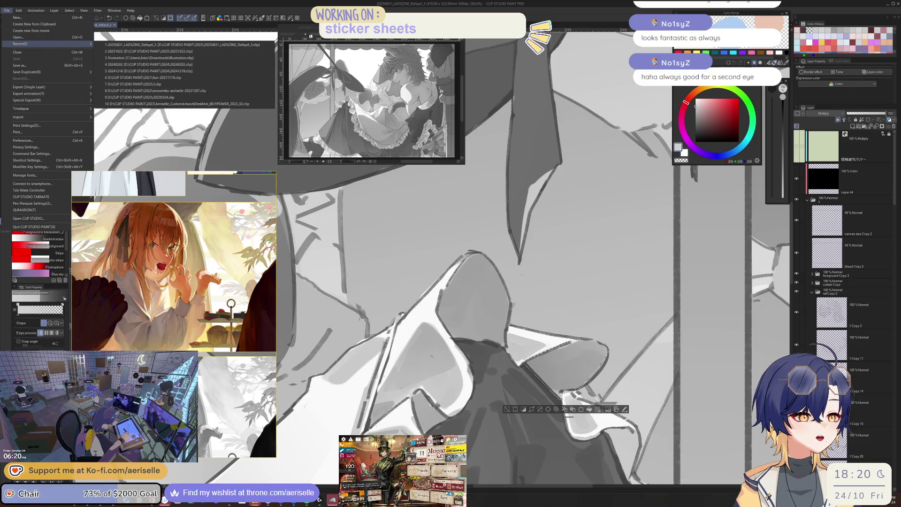
pyautogui.click(218, 44)
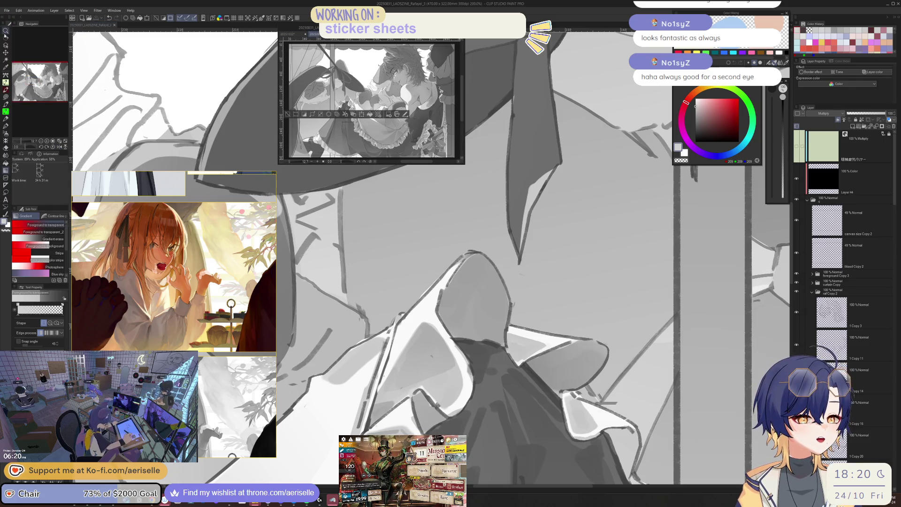
# Step: Open the coloured illustration from recent files, show Folder 1 Copy 2, and enlarge its window
pyautogui.click(6, 10)
pyautogui.moveTo(64, 44)
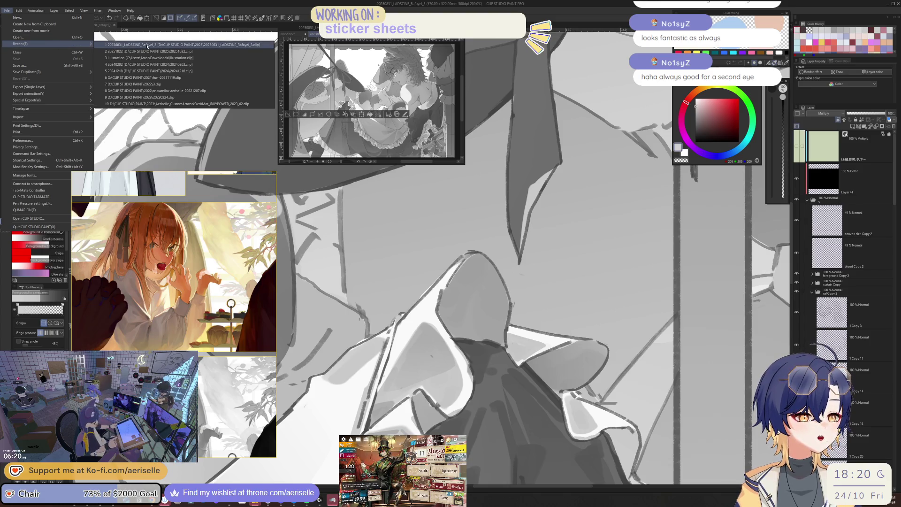
pyautogui.click(473, 159)
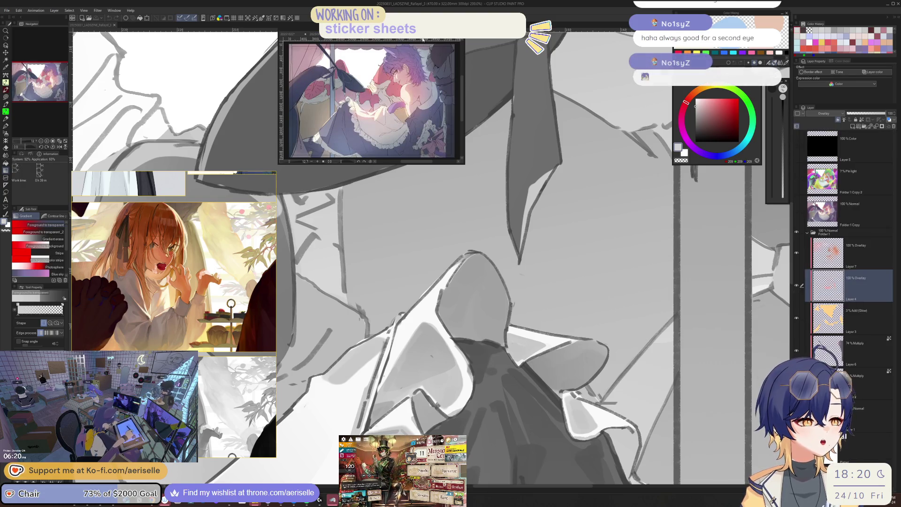
pyautogui.moveTo(416, 42)
pyautogui.mouseDown()
pyautogui.moveTo(540, 129)
pyautogui.moveTo(580, 204)
pyautogui.mouseUp()
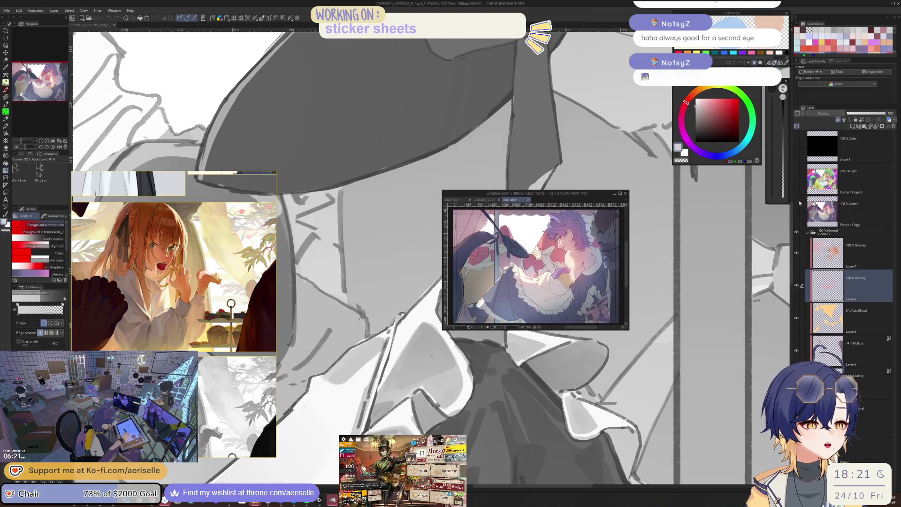
pyautogui.click(796, 179)
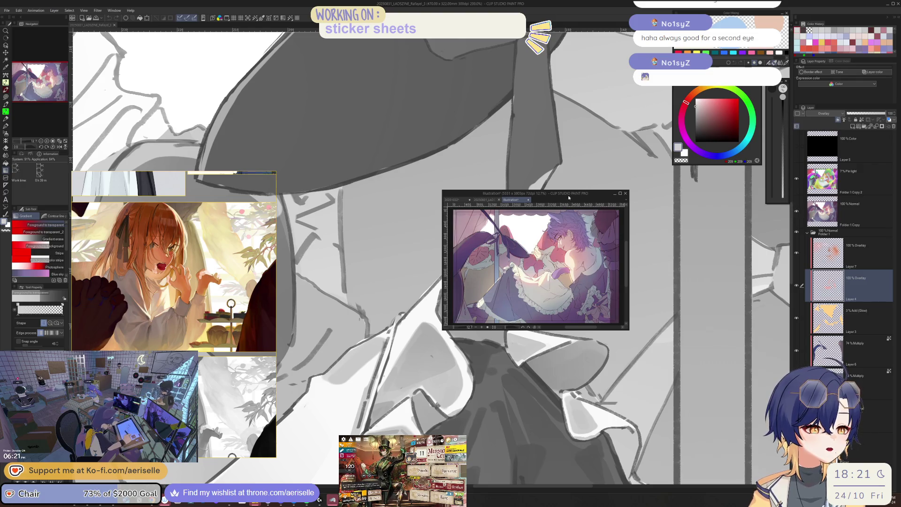
pyautogui.moveTo(573, 195); pyautogui.dragTo(424, 152)
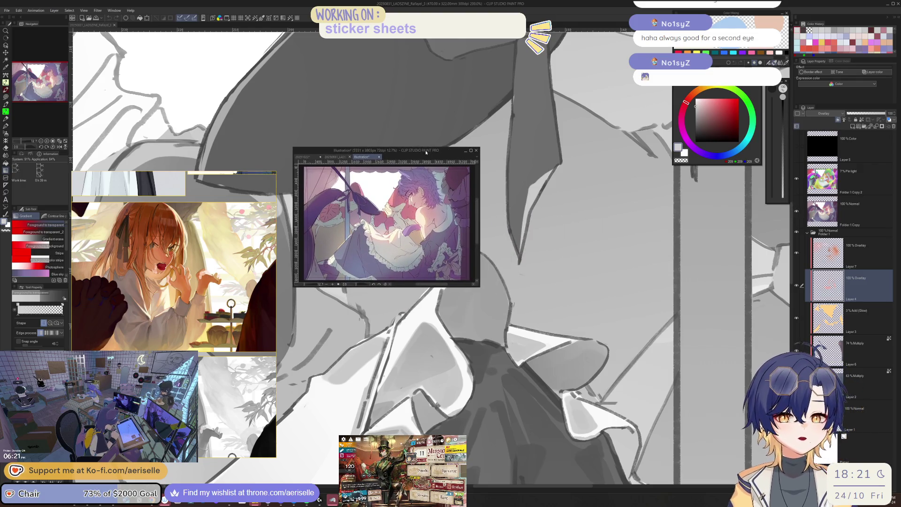
pyautogui.moveTo(480, 288)
pyautogui.mouseDown()
pyautogui.moveTo(599, 348)
pyautogui.moveTo(746, 452)
pyautogui.mouseUp()
pyautogui.scroll(2, 599, 362)
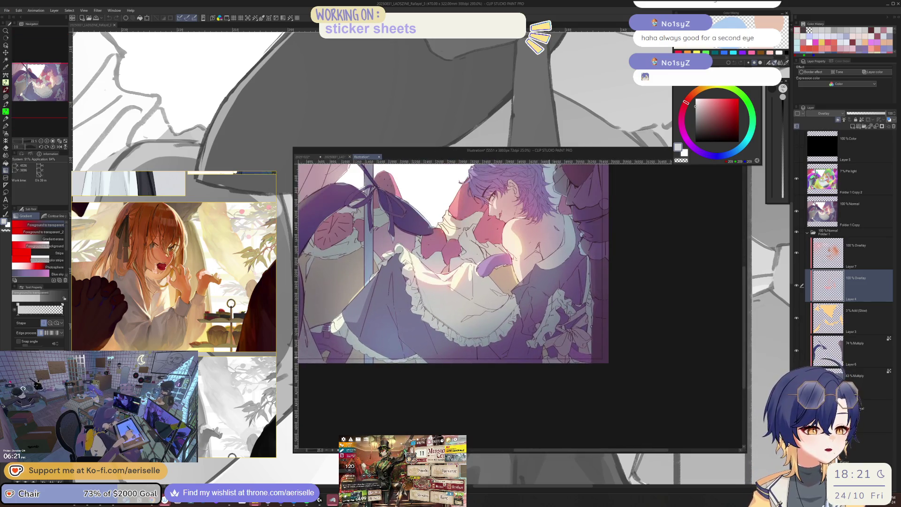
pyautogui.scroll(1, 488, 291)
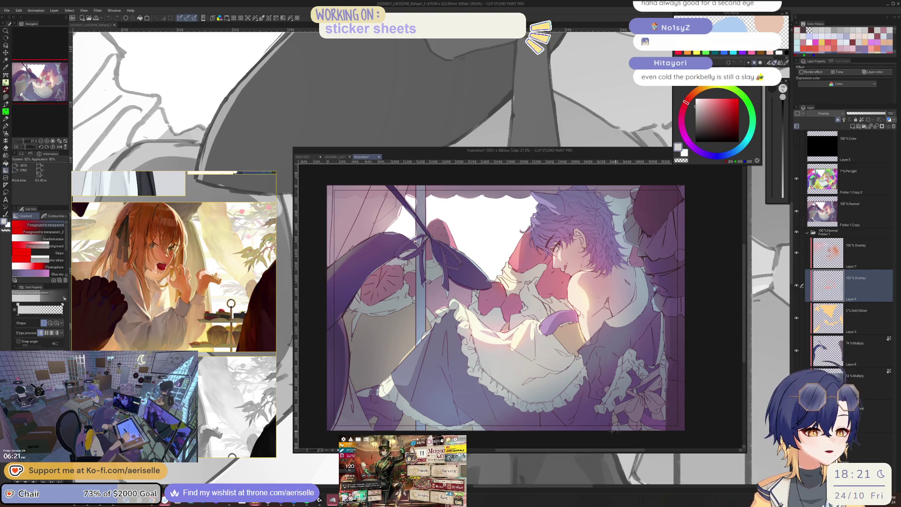
# Step: Toggle Layers 7, 4, 3, 6 and the Folder 1 copies to compare, then shrink the window rightward
pyautogui.moveTo(500, 150); pyautogui.dragTo(418, 40)
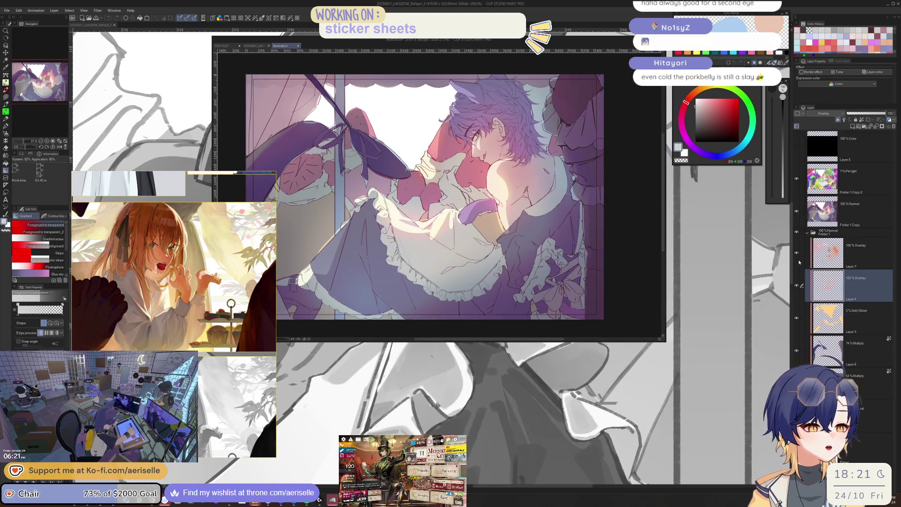
pyautogui.moveTo(796, 252); pyautogui.dragTo(800, 314)
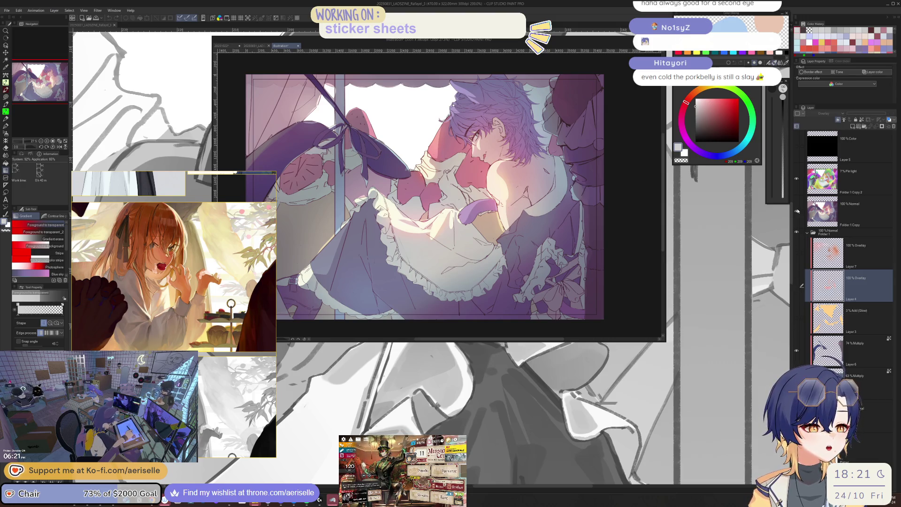
pyautogui.moveTo(796, 210); pyautogui.dragTo(796, 179)
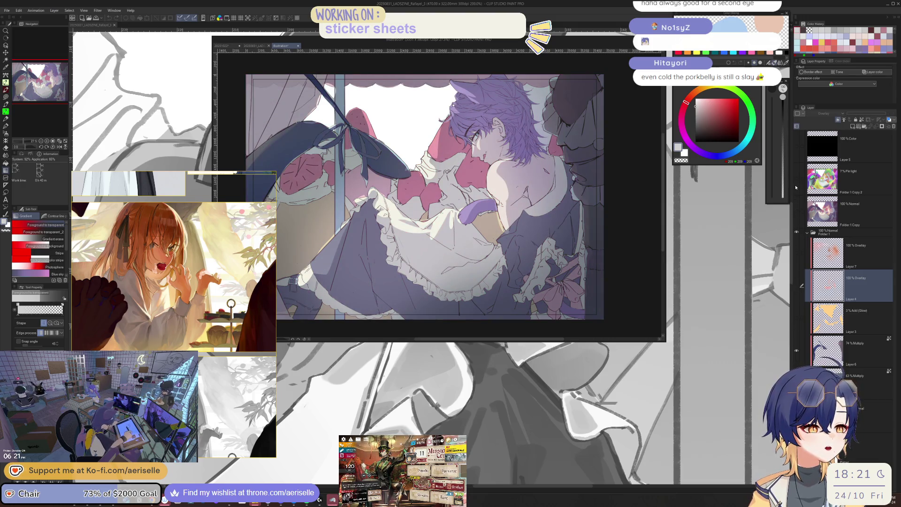
pyautogui.click(796, 350)
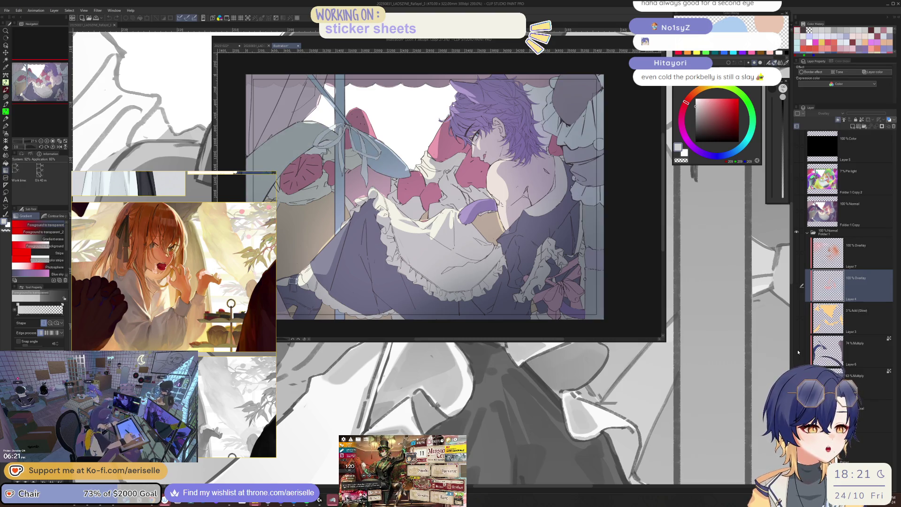
pyautogui.moveTo(796, 350); pyautogui.dragTo(796, 253)
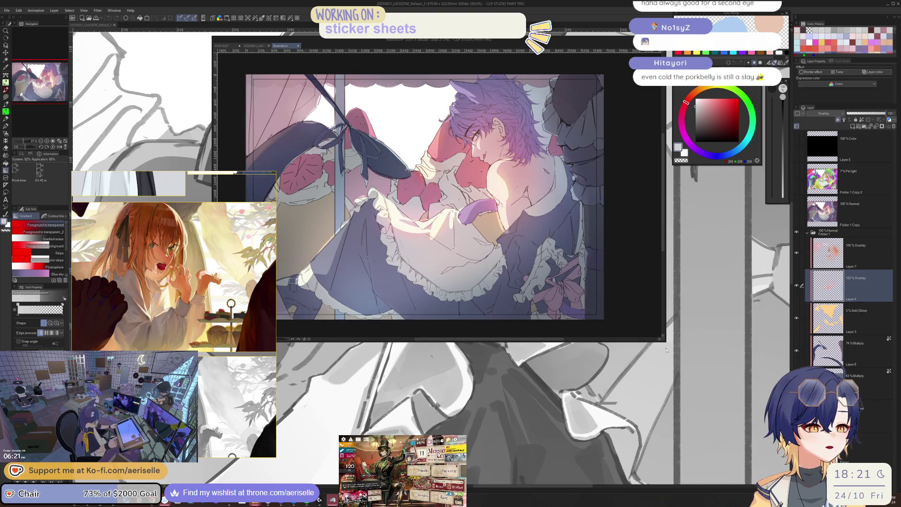
pyautogui.moveTo(664, 341)
pyautogui.mouseDown()
pyautogui.moveTo(539, 225)
pyautogui.moveTo(472, 228)
pyautogui.moveTo(477, 193)
pyautogui.mouseUp()
pyautogui.moveTo(356, 39); pyautogui.dragTo(431, 41)
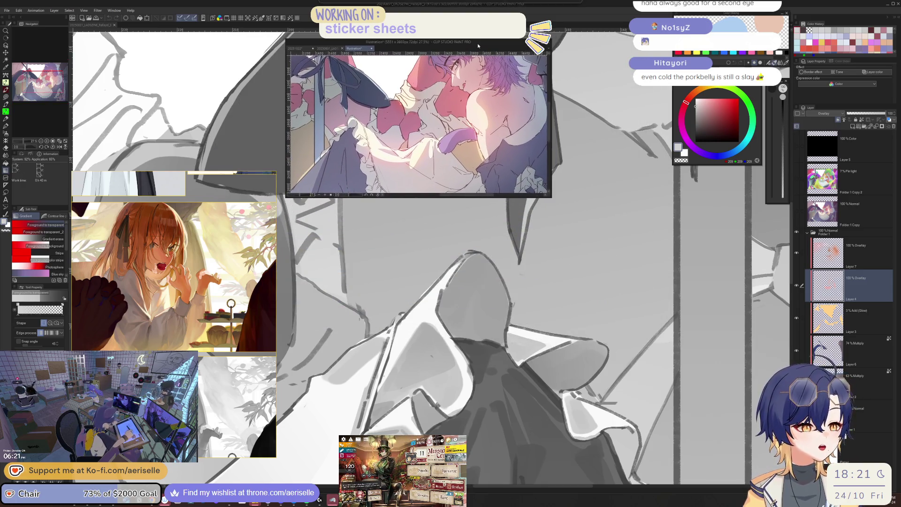
# Step: Zoom out and hide the Color layer to preview the illustration in full colour
pyautogui.scroll(-2, 418, 124)
pyautogui.scroll(-2, 417, 124)
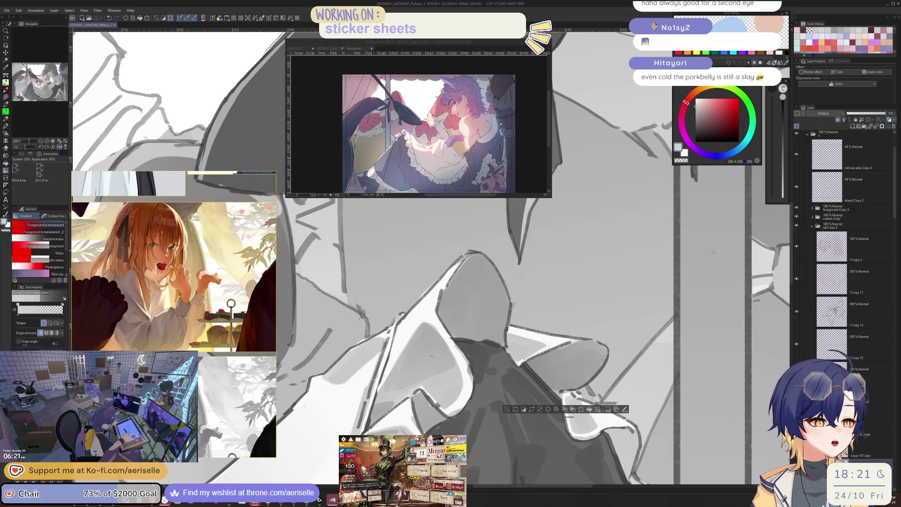
pyautogui.scroll(-2, 673, 357)
pyautogui.scroll(-5, 673, 357)
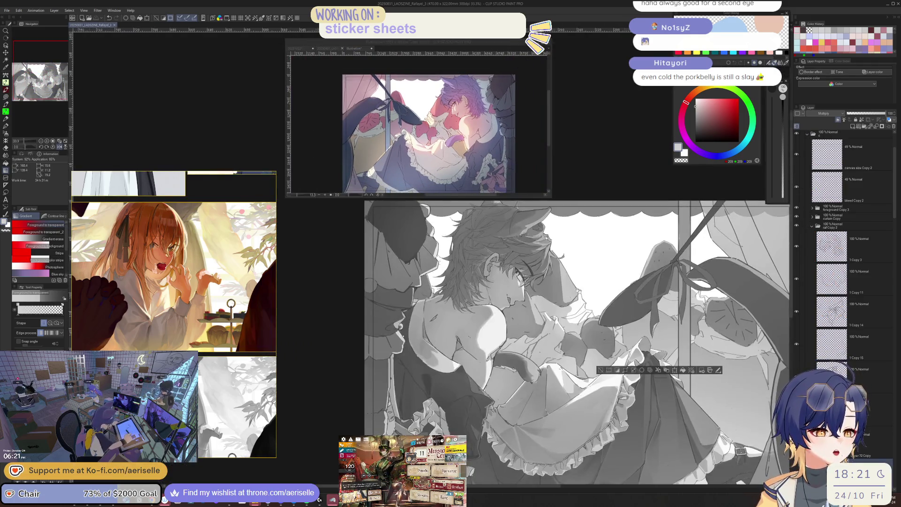
pyautogui.scroll(2, 794, 179)
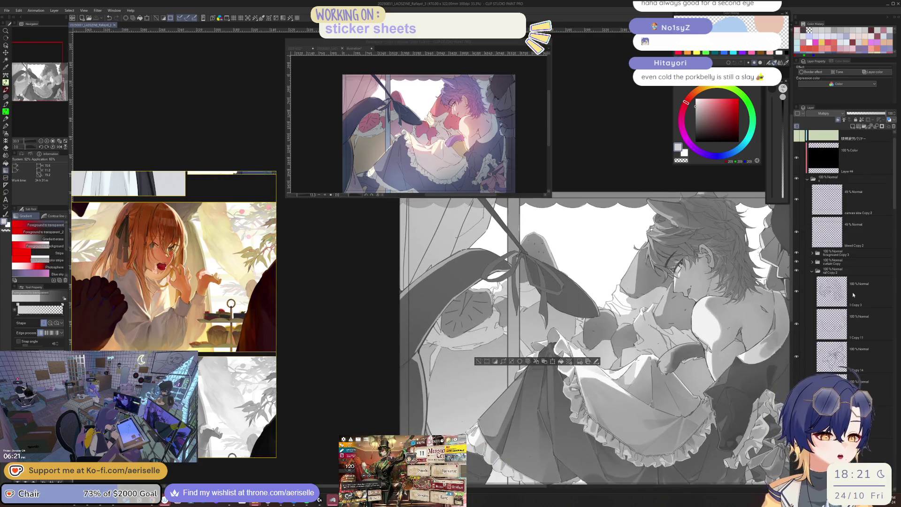
pyautogui.click(796, 179)
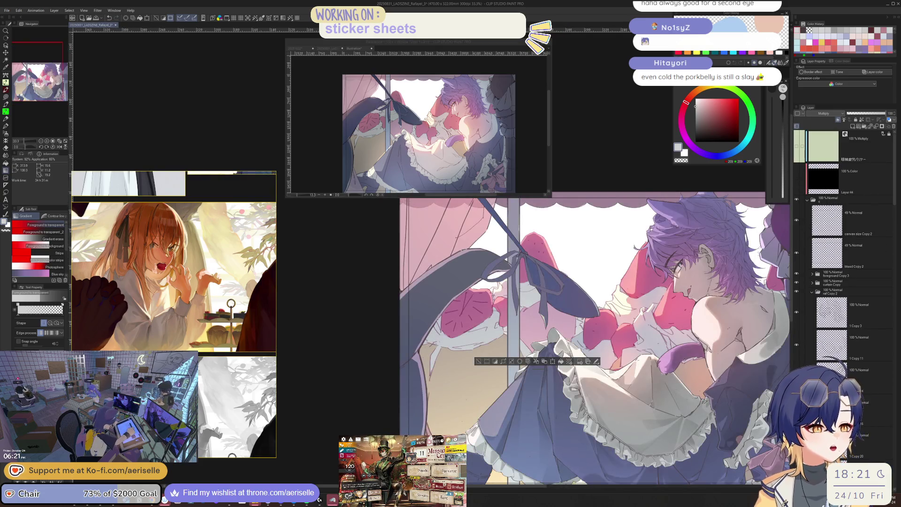
pyautogui.scroll(-2, 614, 288)
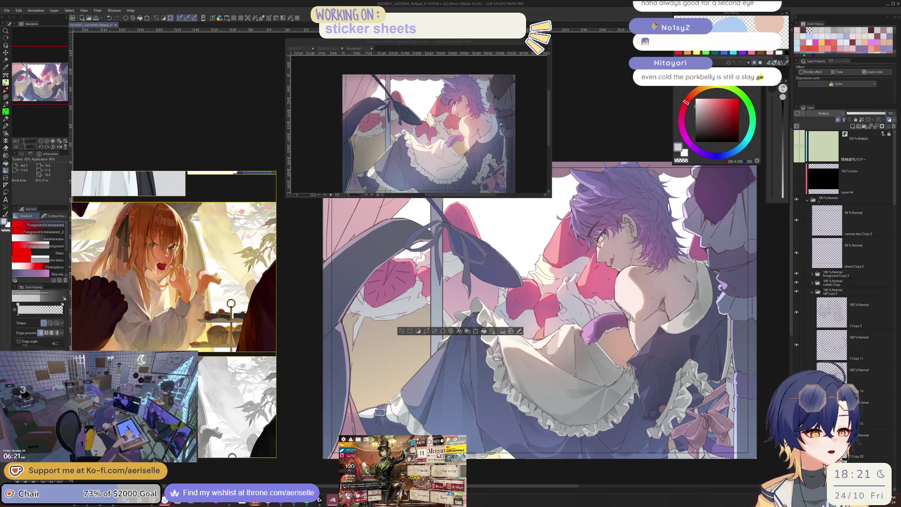
pyautogui.scroll(-2, 829, 365)
pyautogui.scroll(-3, 830, 365)
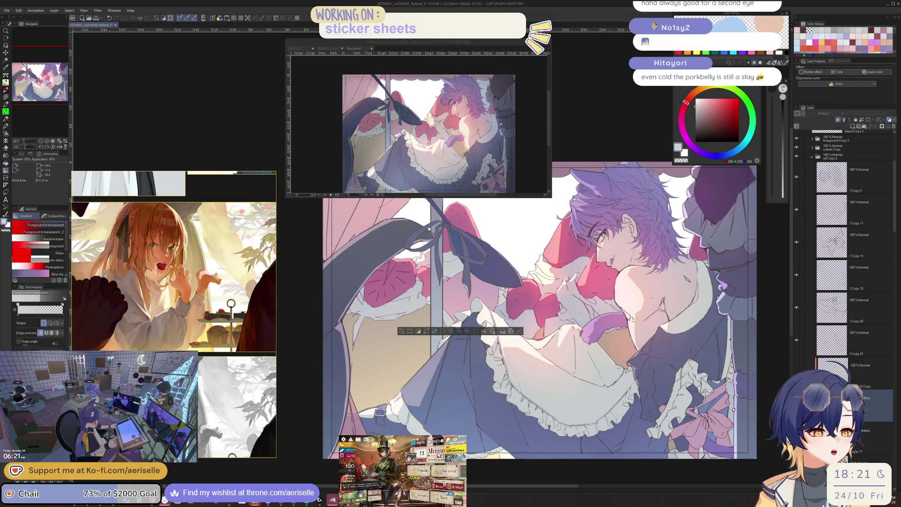
# Step: Undo to restore the darker apron and skirt shading, return to greyscale, and save
pyautogui.hotkey('ctrl', 'z')
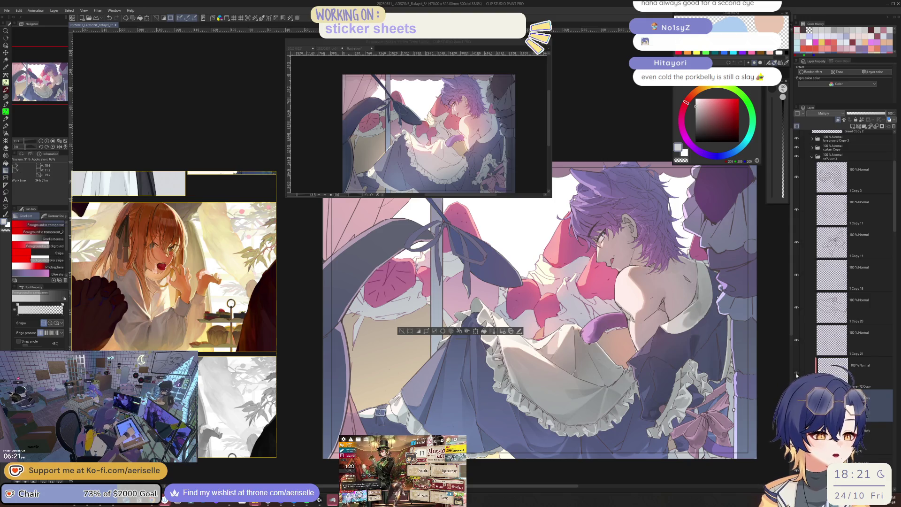
pyautogui.scroll(5, 827, 214)
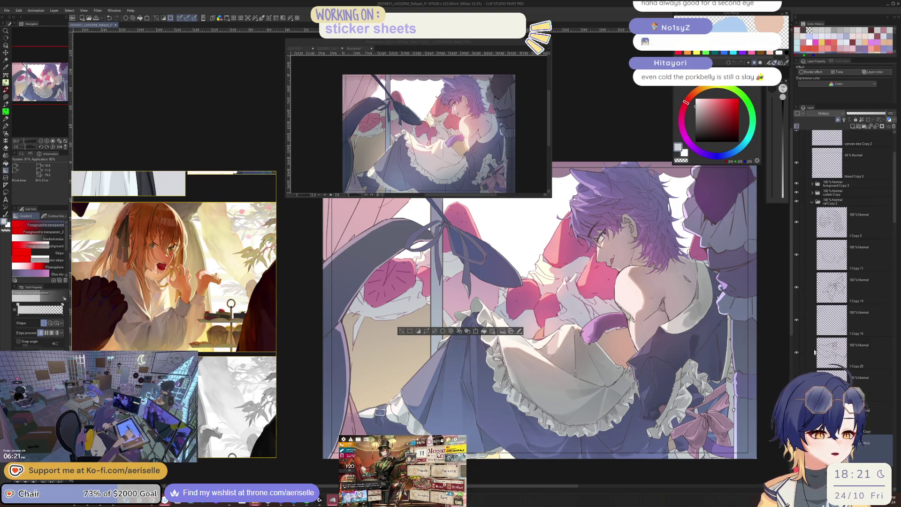
pyautogui.click(796, 156)
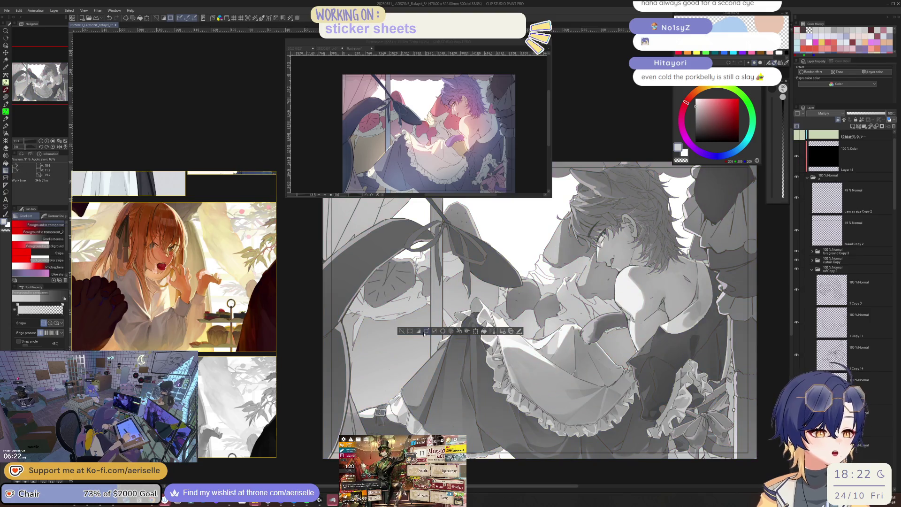
pyautogui.hotkey('ctrl', 's')
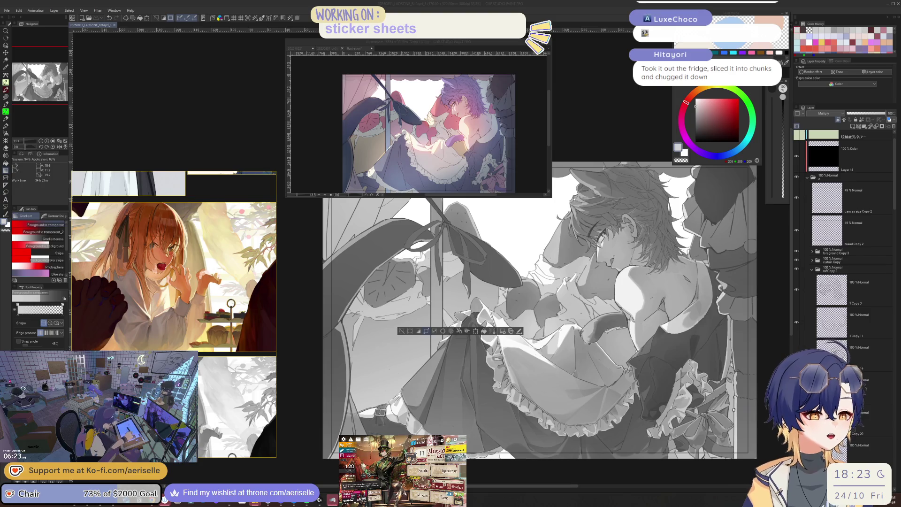
# Step: Refocus the painting window, clear the leftover selection, and save the illustration
pyautogui.click(899, 228)
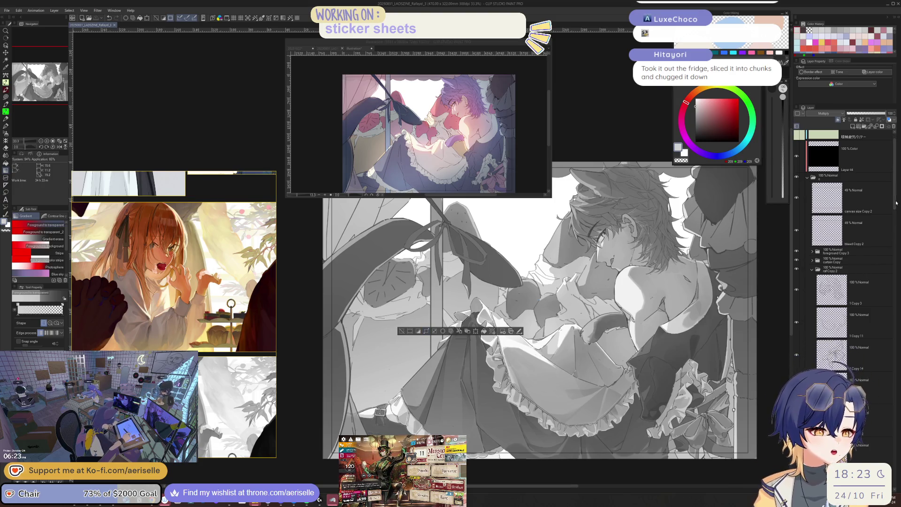
pyautogui.click(401, 332)
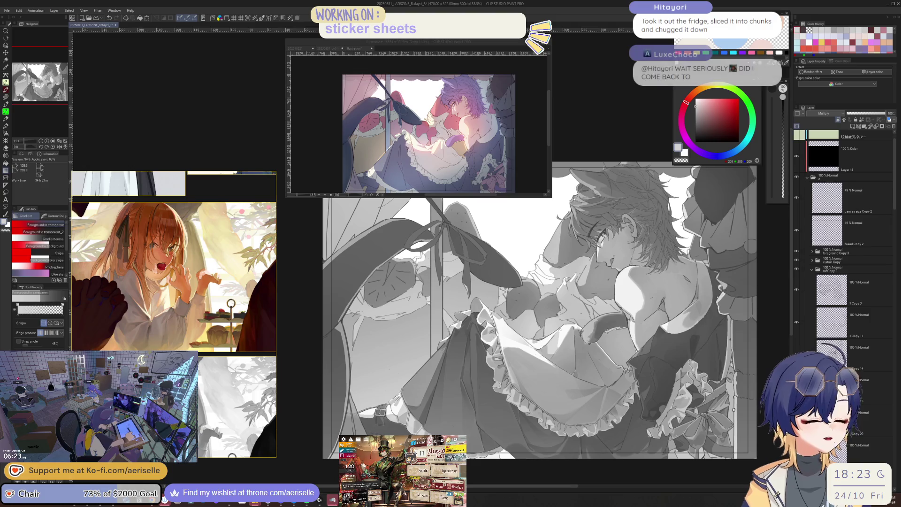
pyautogui.hotkey('ctrl', 's')
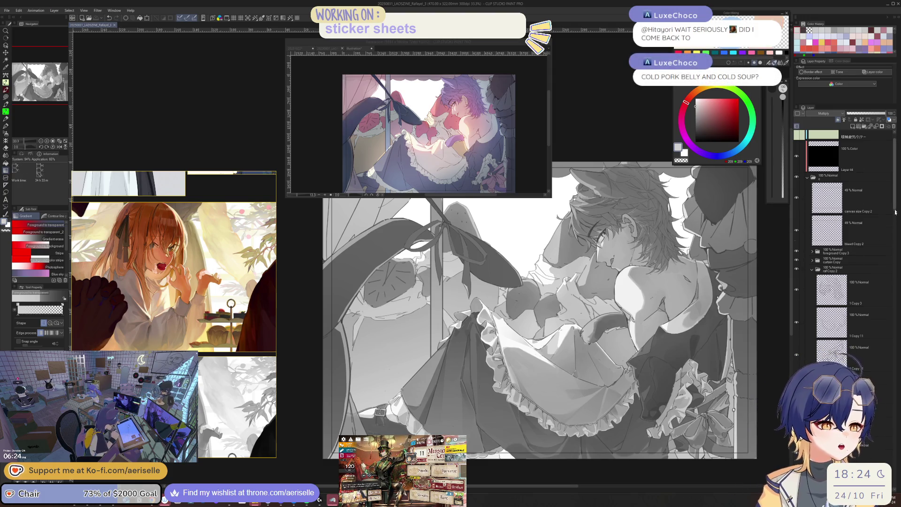
pyautogui.scroll(-5, 895, 212)
# Step: Lasso a shadow shape on the skirt fold and fill it gray
pyautogui.press('h')
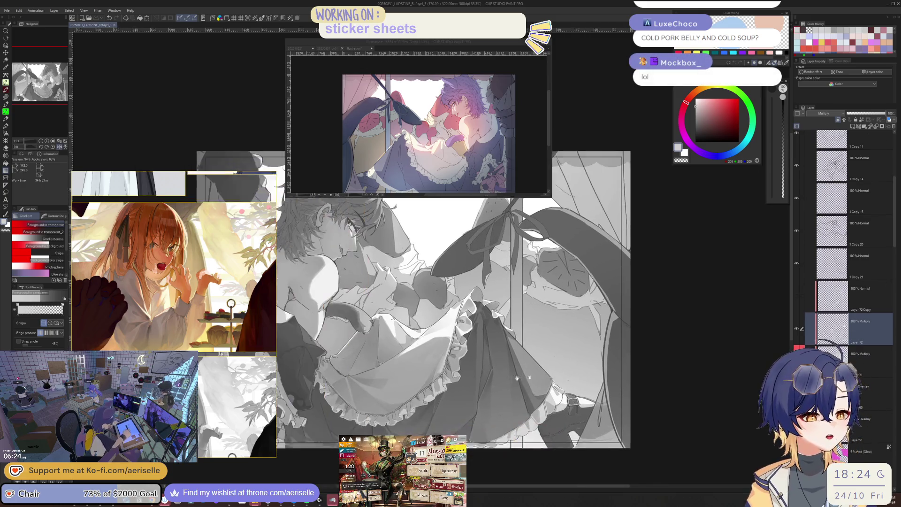
pyautogui.scroll(5, 517, 378)
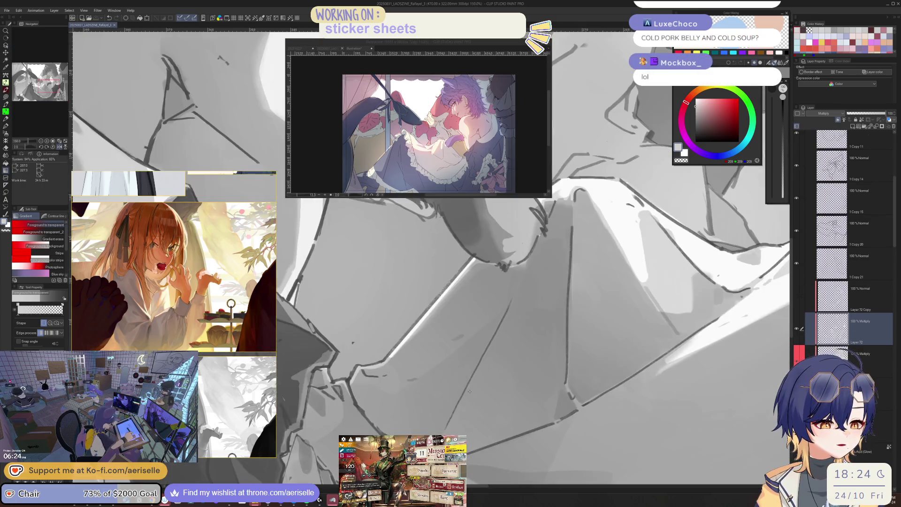
pyautogui.press('m')
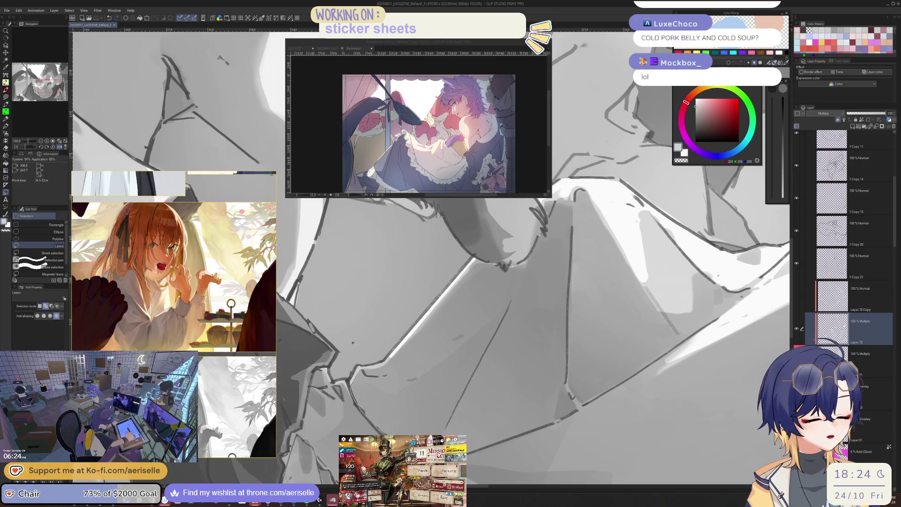
pyautogui.moveTo(444, 423)
pyautogui.mouseDown()
pyautogui.moveTo(529, 258)
pyautogui.moveTo(408, 373)
pyautogui.moveTo(369, 375)
pyautogui.moveTo(360, 365)
pyautogui.mouseUp()
pyautogui.hotkey('ctrl', '-')
pyautogui.hotkey('ctrl', '-')
pyautogui.press('g')
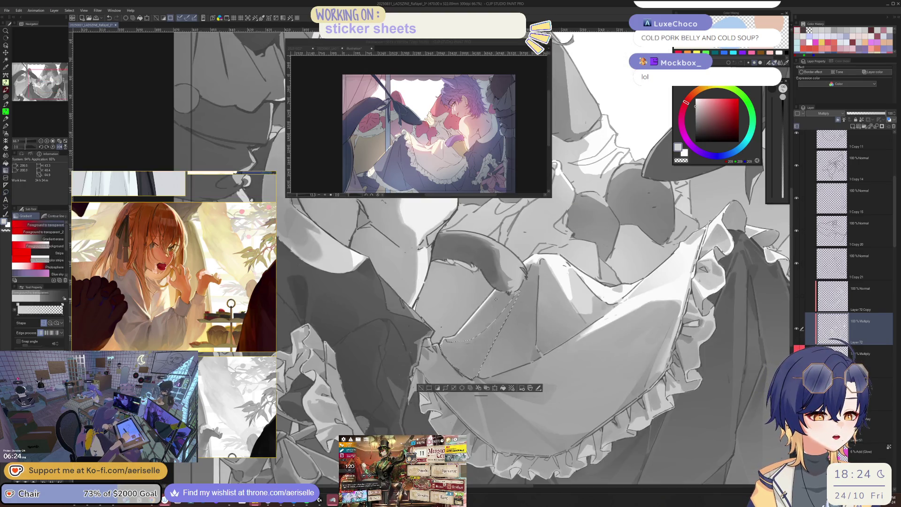
pyautogui.hotkey('ctrl', 'd')
# Step: Reframe on the skirt and lasso-fill a second fold shadow
pyautogui.press('h')
pyautogui.hotkey('ctrl', '-')
pyautogui.hotkey('ctrl', '-')
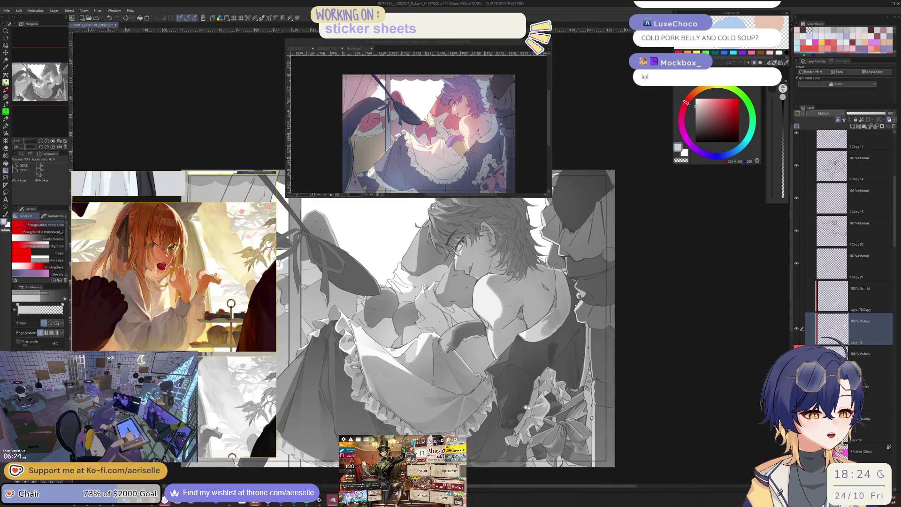
pyautogui.hotkey('ctrl', '+')
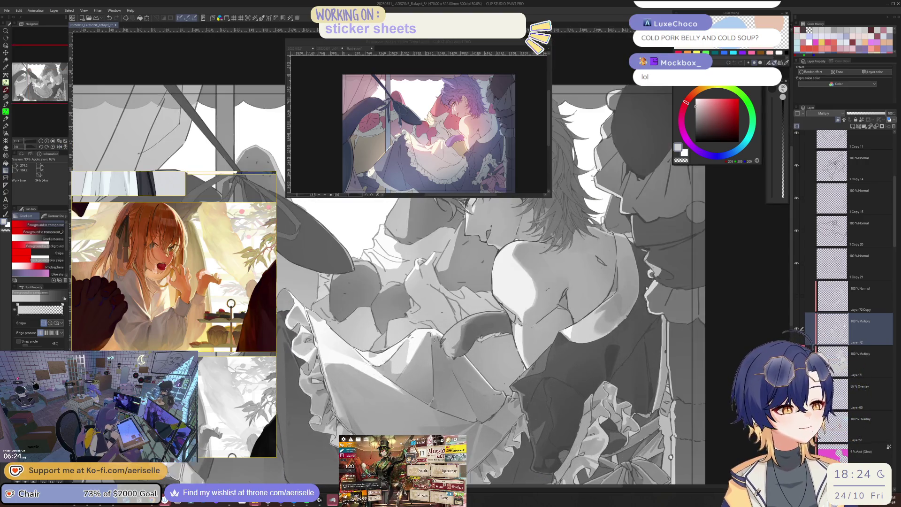
pyautogui.press('^')
pyautogui.press('^')
pyautogui.press('^')
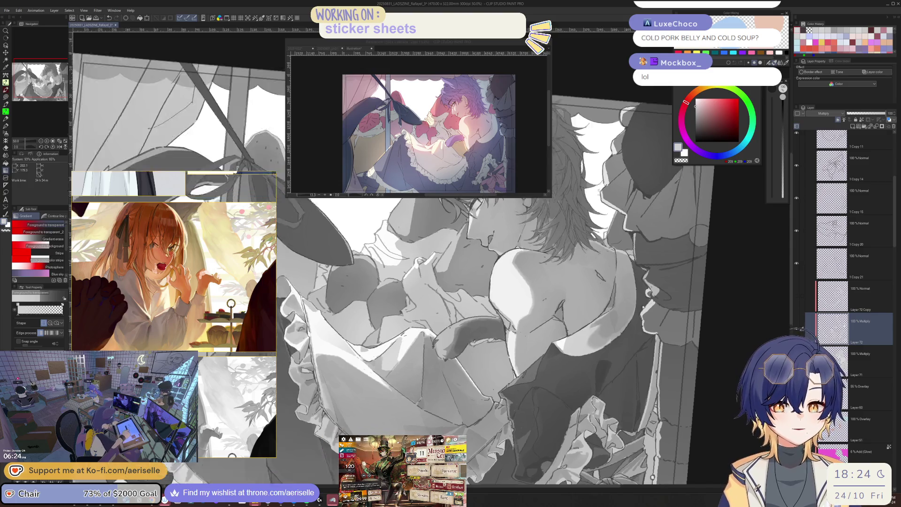
pyautogui.hotkey('ctrl', '+')
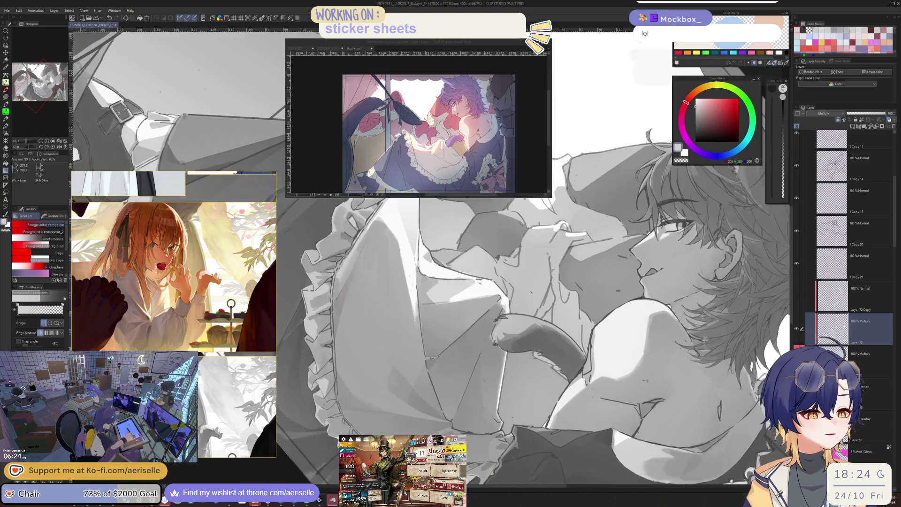
pyautogui.hotkey('ctrl', '+')
pyautogui.press('m')
pyautogui.moveTo(425, 372)
pyautogui.mouseDown()
pyautogui.moveTo(434, 403)
pyautogui.moveTo(500, 337)
pyautogui.moveTo(530, 272)
pyautogui.mouseUp()
pyautogui.press('g')
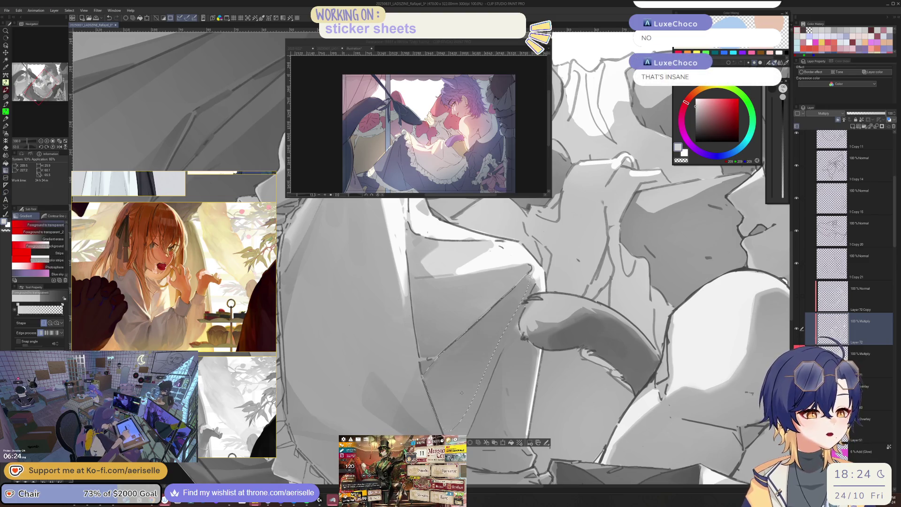
# Step: Switch to the Poi Pen and reduce its brush size to 15
pyautogui.scroll(-3, 530, 272)
pyautogui.scroll(-5, 501, 349)
pyautogui.scroll(2, 501, 350)
pyautogui.scroll(5, 493, 315)
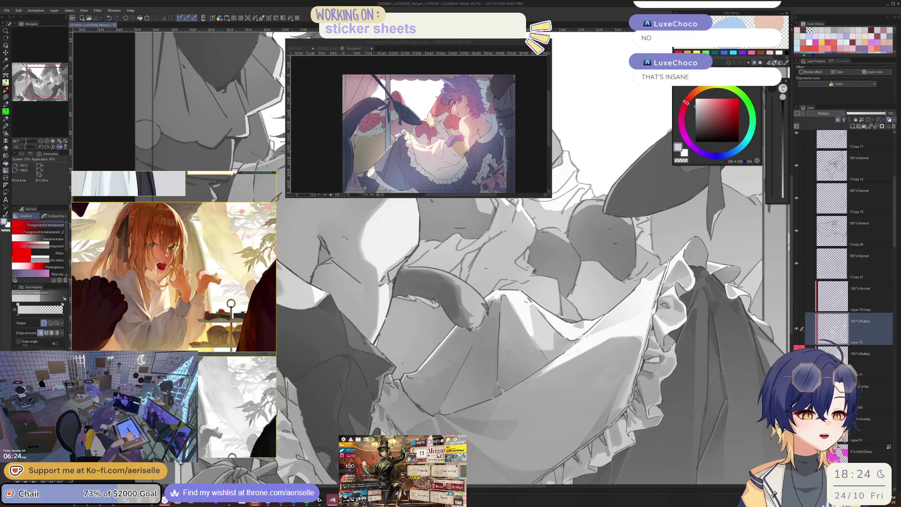
pyautogui.scroll(2, 504, 392)
pyautogui.press('p')
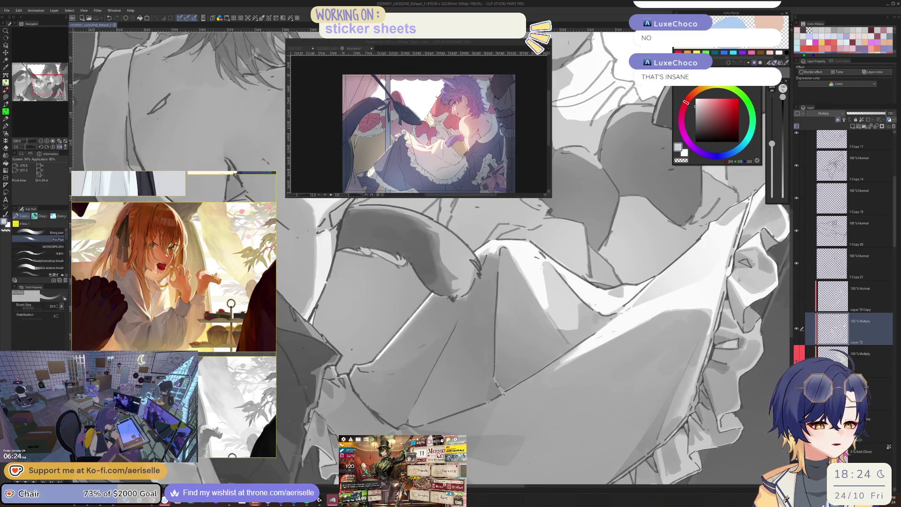
pyautogui.press('[')
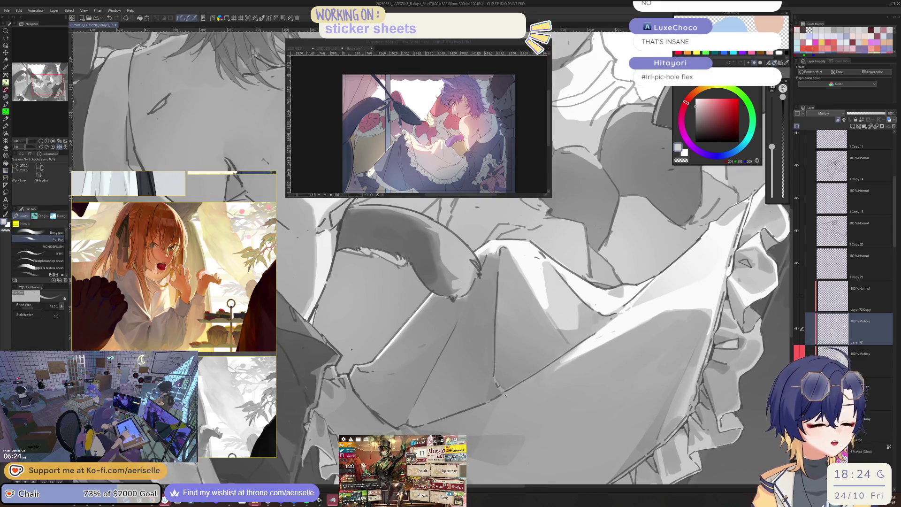
pyautogui.scroll(-2, 505, 394)
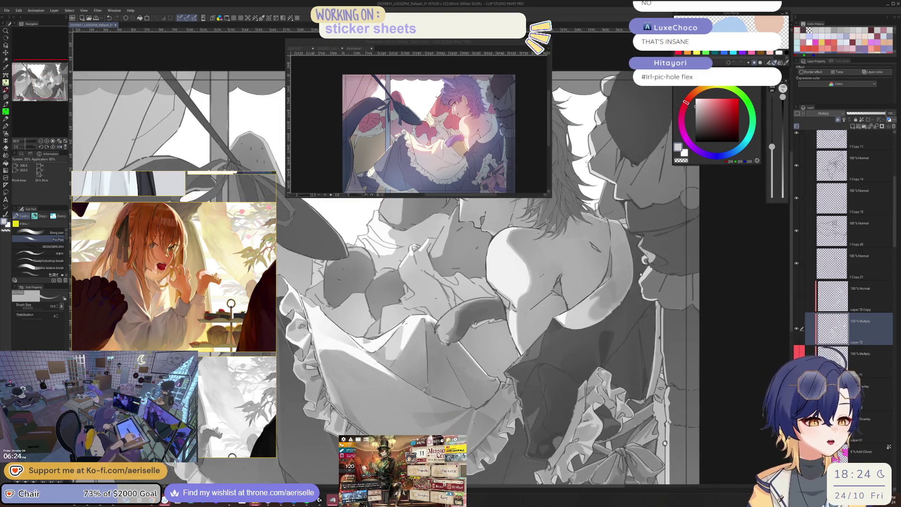
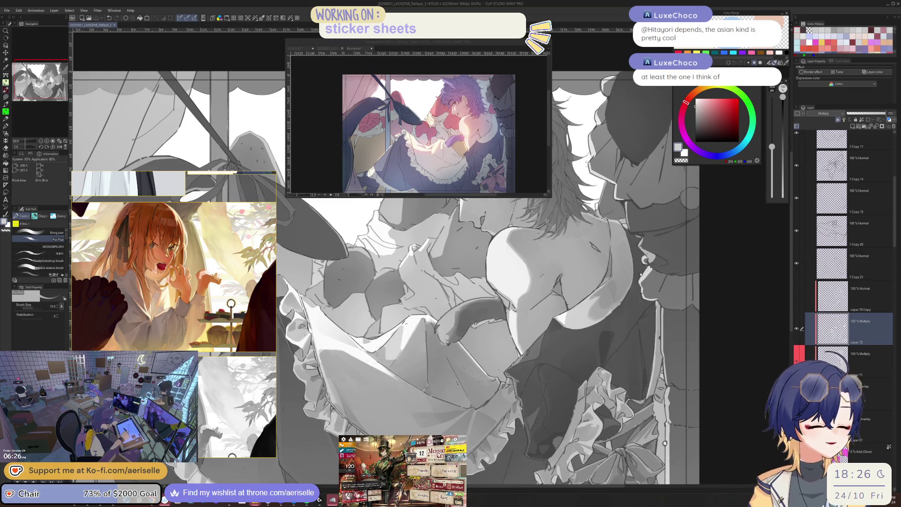
# Step: Zoom in on the tail and skirt, mirror the canvas, and dab a small shading touch-up
pyautogui.hotkey('ctrl', '+')
pyautogui.hotkey('ctrl', '+')
pyautogui.press('[')
pyautogui.press('[')
pyautogui.press('[')
pyautogui.hotkey('ctrl', '-')
pyautogui.hotkey('ctrl', '-')
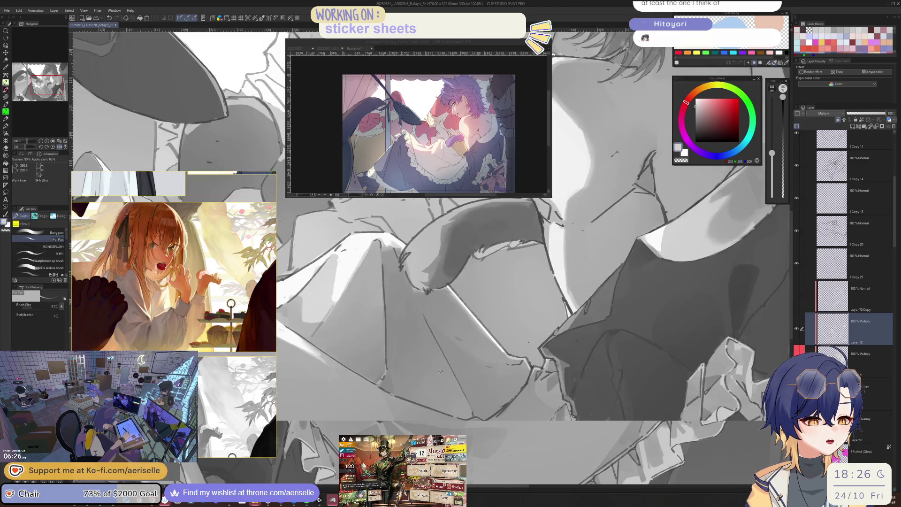
pyautogui.hotkey('ctrl', '+')
pyautogui.hotkey('ctrl', '+')
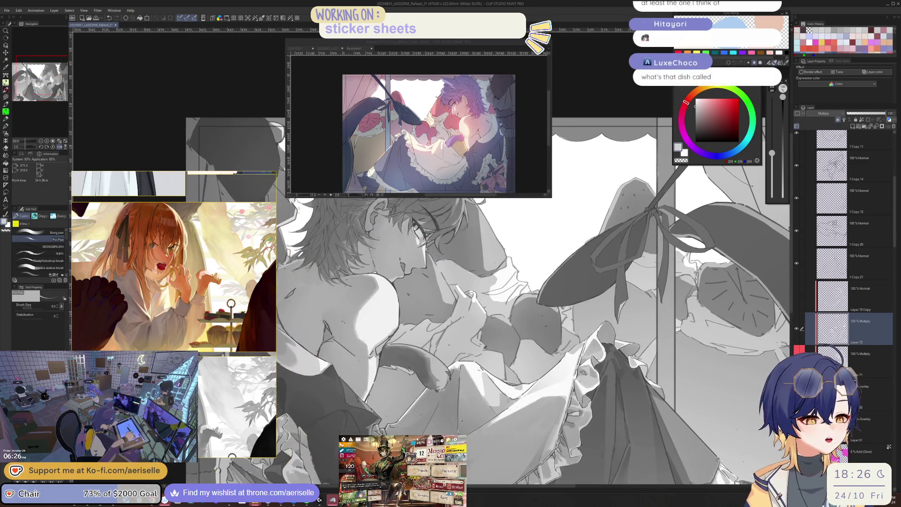
pyautogui.press(']')
pyautogui.hotkey('ctrl', '-')
pyautogui.hotkey('ctrl', '-')
pyautogui.hotkey('ctrl', '-')
pyautogui.hotkey('ctrl', '+')
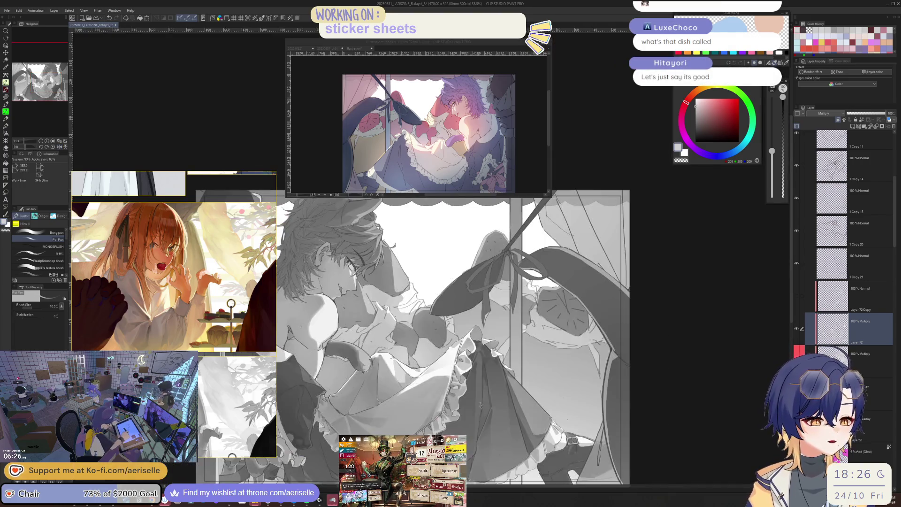
pyautogui.hotkey('ctrl', '+')
pyautogui.hotkey('ctrl', '+')
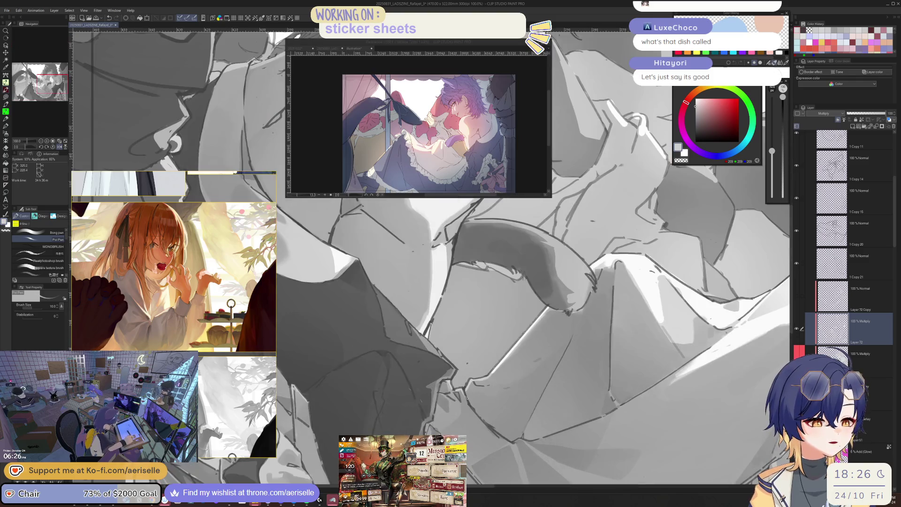
pyautogui.press('h')
pyautogui.press(']')
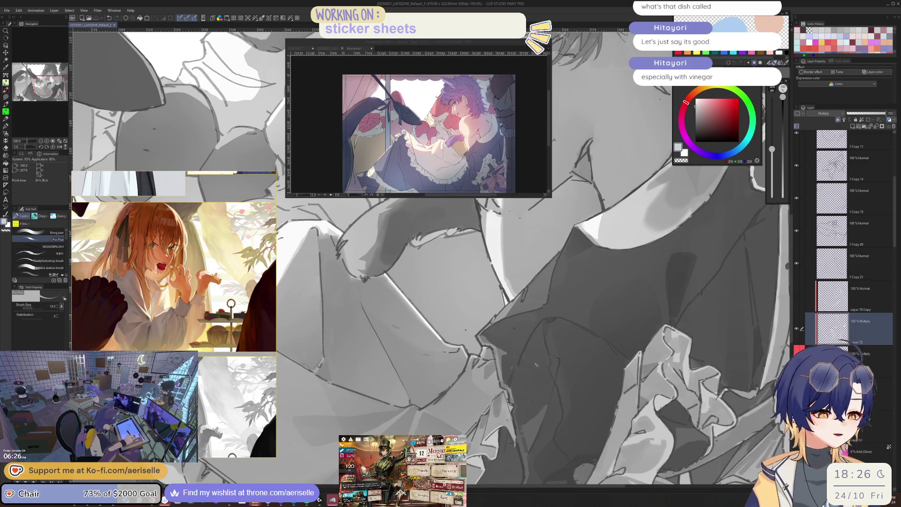
pyautogui.click(472, 360)
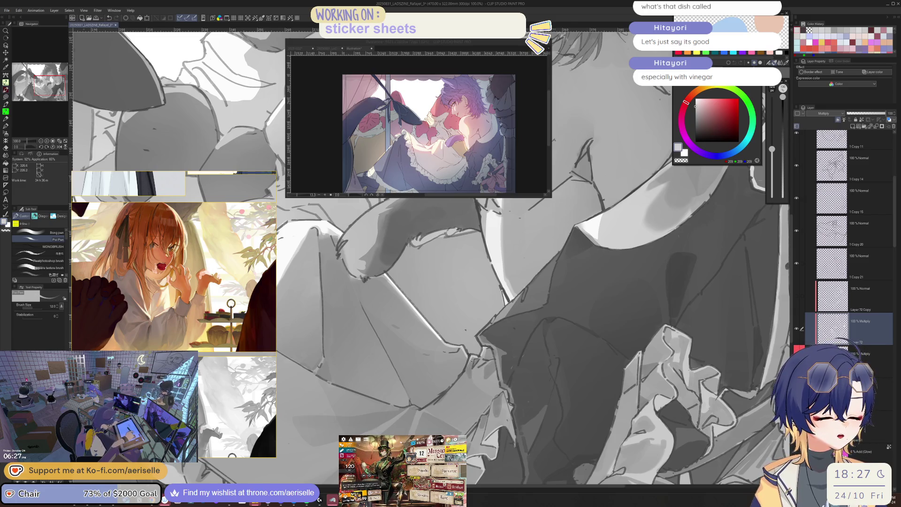
# Step: Flip the view back and inspect the dress and frills, mirroring them again to check
pyautogui.hotkey('ctrl', '-')
pyautogui.press('h')
pyautogui.hotkey('ctrl', '+')
pyautogui.hotkey('ctrl', '+')
pyautogui.hotkey('ctrl', '+')
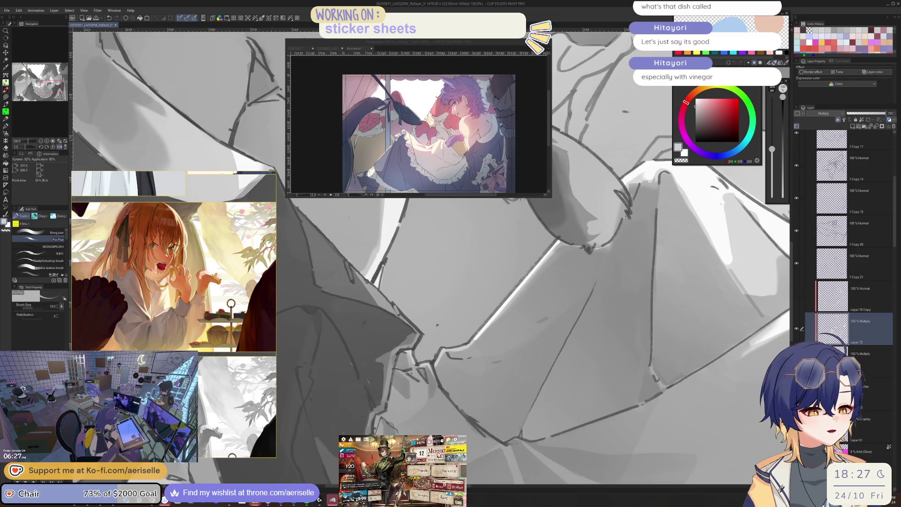
pyautogui.hotkey('ctrl', '-')
pyautogui.hotkey('ctrl', '-')
pyautogui.hotkey('ctrl', '-')
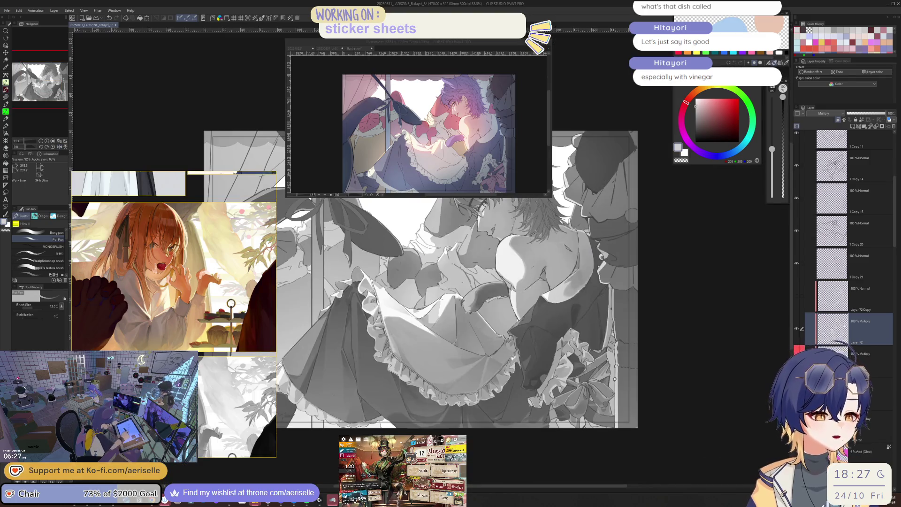
pyautogui.hotkey('ctrl', '+')
pyautogui.hotkey('ctrl', '+')
pyautogui.hotkey('ctrl', '+')
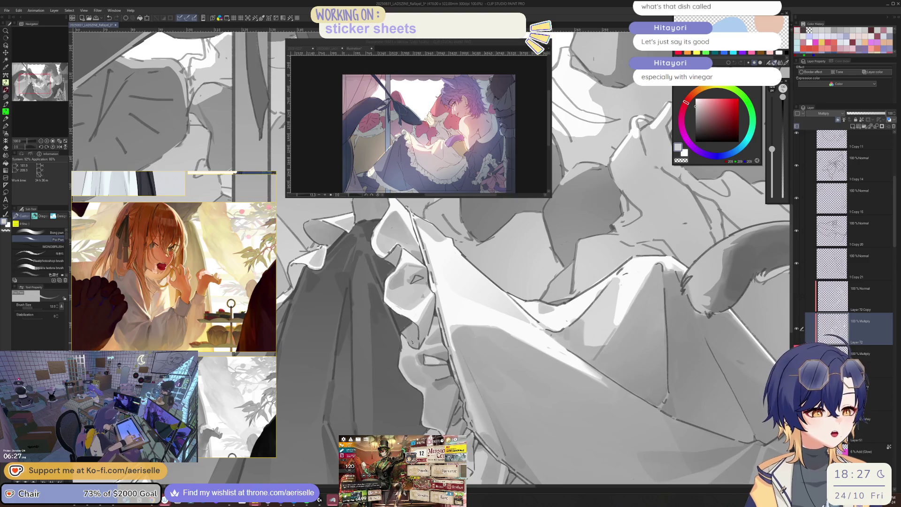
pyautogui.hotkey('ctrl', '-')
pyautogui.hotkey('ctrl', '-')
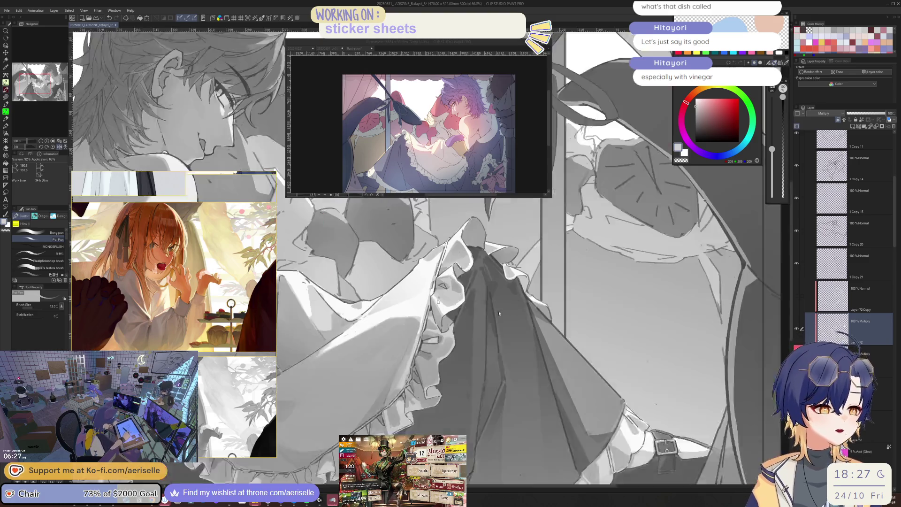
pyautogui.hotkey('ctrl', '+')
pyautogui.hotkey('ctrl', '+')
pyautogui.hotkey('ctrl', '+')
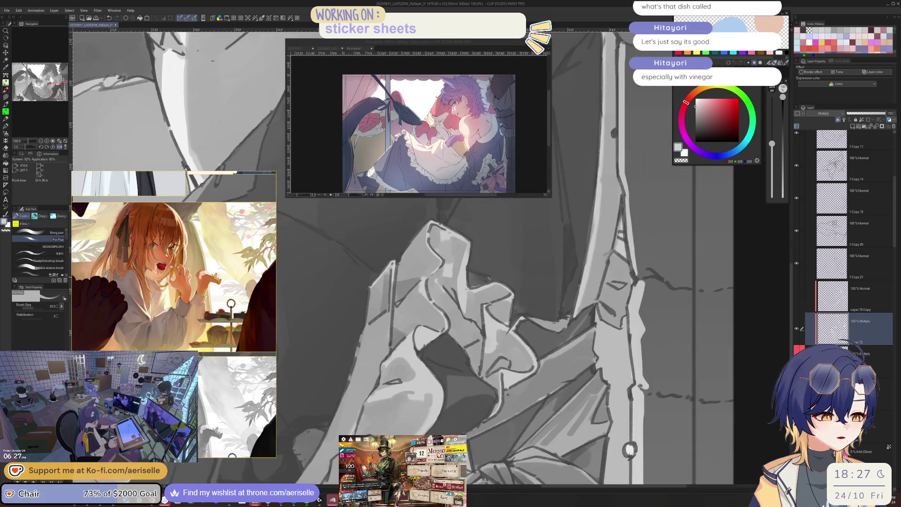
pyautogui.moveTo(479, 284); pyautogui.dragTo(486, 327)
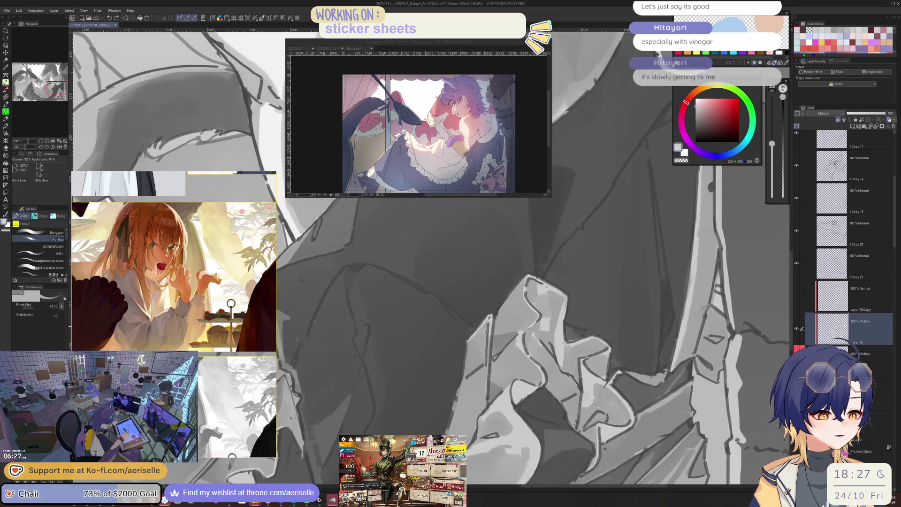
pyautogui.hotkey('ctrl', '-')
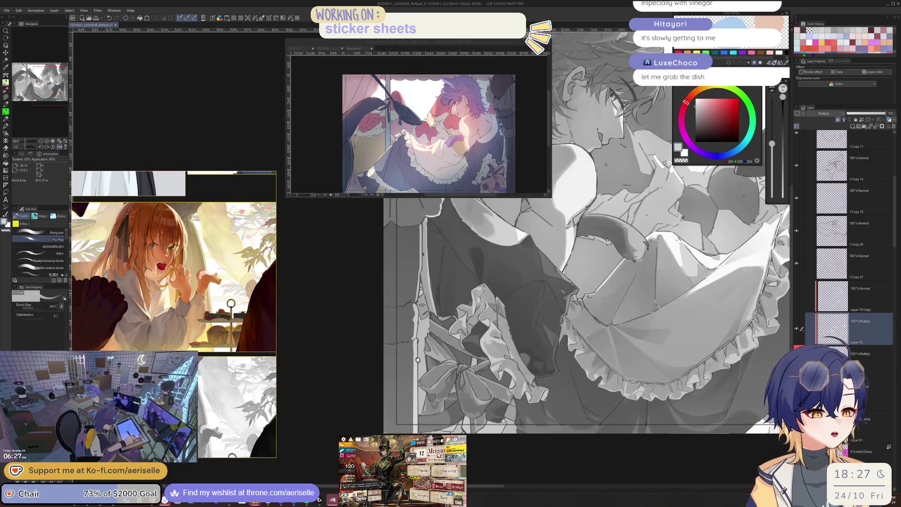
pyautogui.press('h')
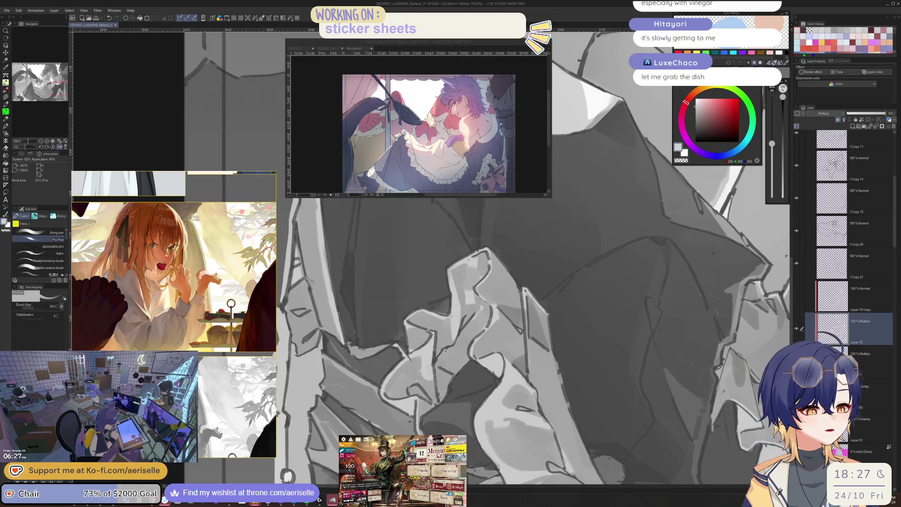
pyautogui.scroll(1, 429, 321)
# Step: Gradient-fill a small lassoed ruffle patch, check it mirrored, then deselect
pyautogui.press('m')
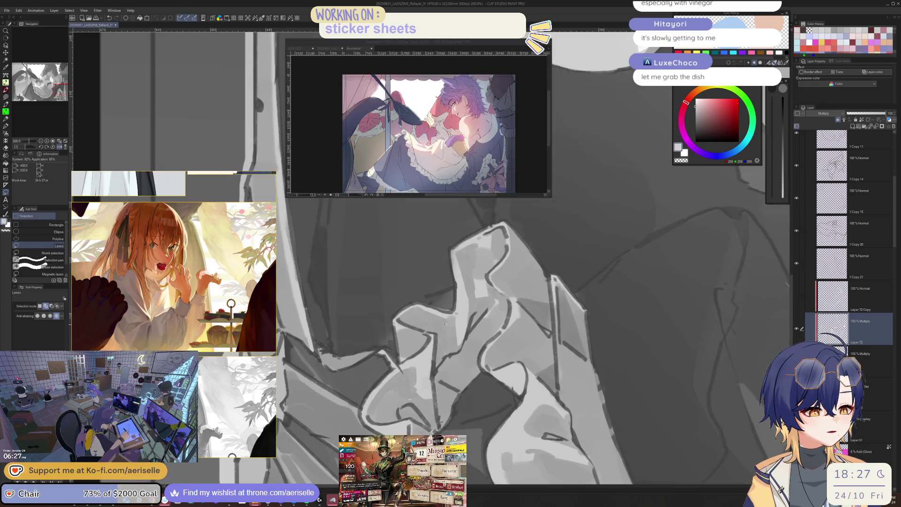
pyautogui.moveTo(454, 327); pyautogui.dragTo(451, 335)
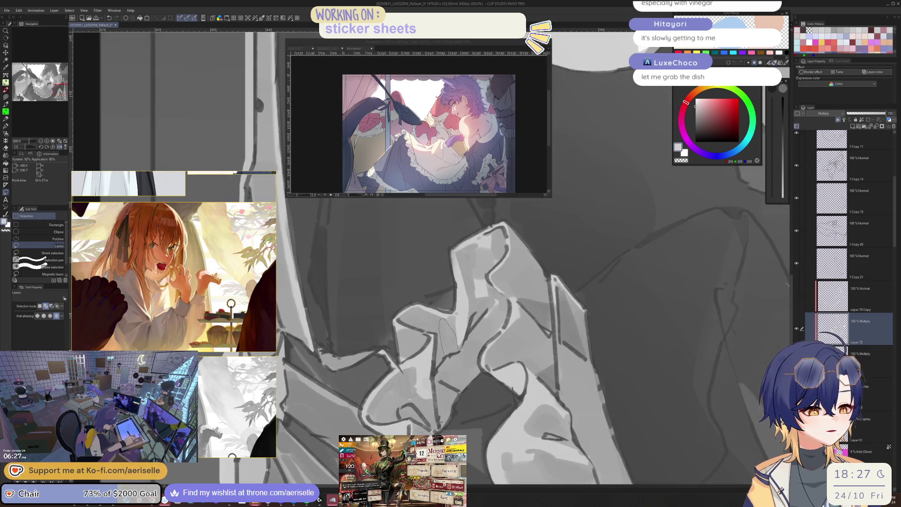
pyautogui.press('g')
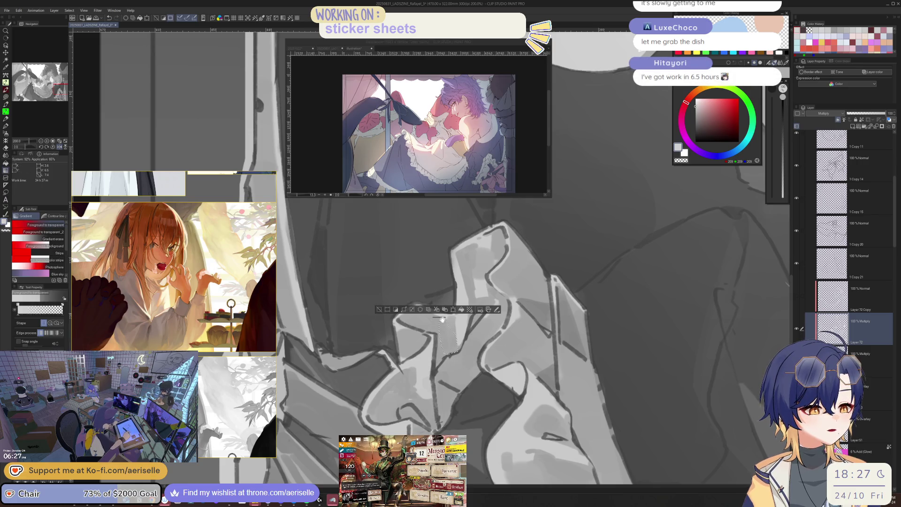
pyautogui.moveTo(457, 373); pyautogui.dragTo(457, 374)
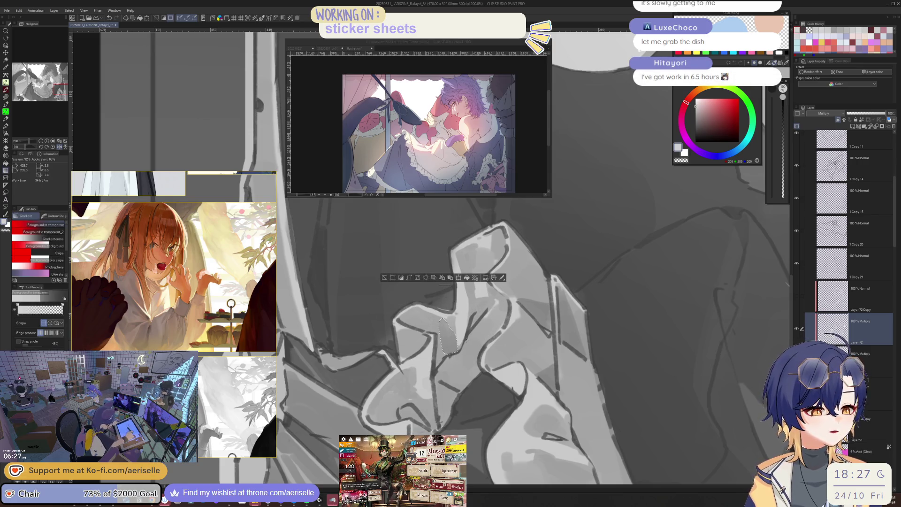
pyautogui.press('h')
pyautogui.press('m')
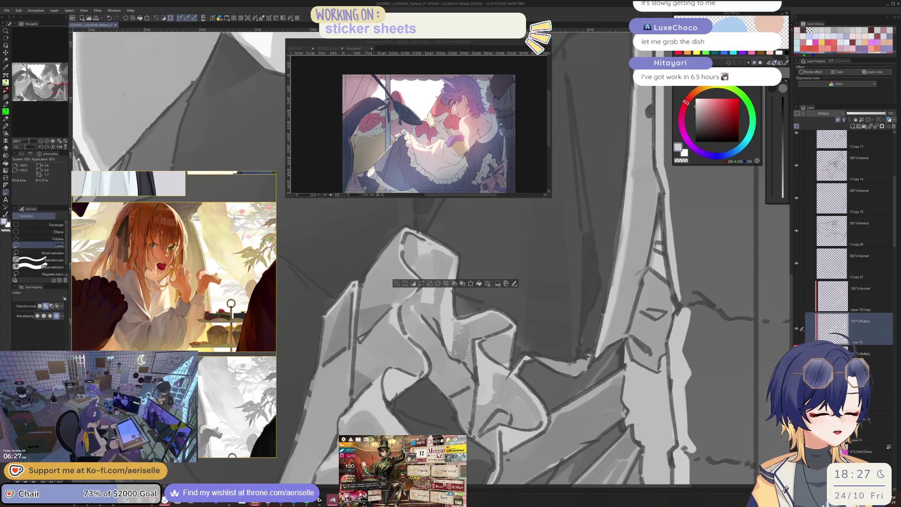
pyautogui.hotkey('ctrl', 'd')
pyautogui.press('h')
# Step: Switch to the pen and paint short dark shading strokes on the ruffle
pyautogui.press('p')
pyautogui.scroll(3, 467, 359)
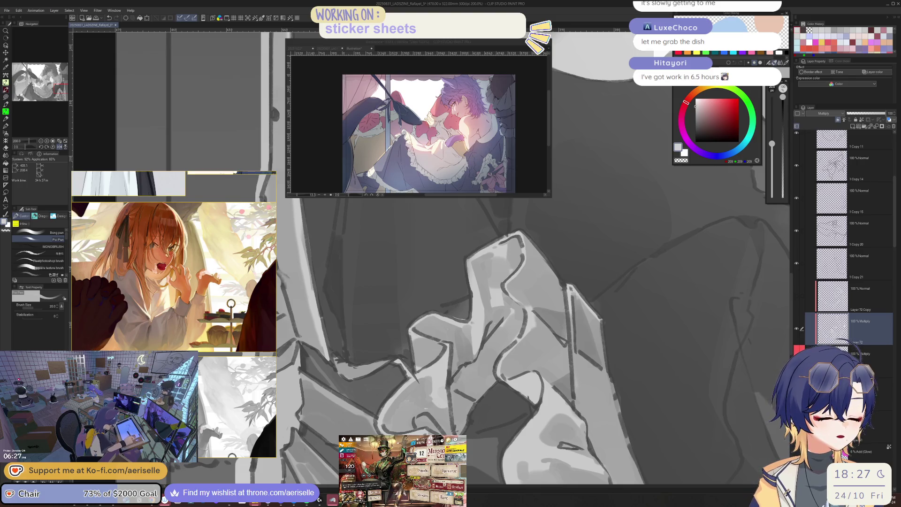
pyautogui.scroll(-3, 457, 379)
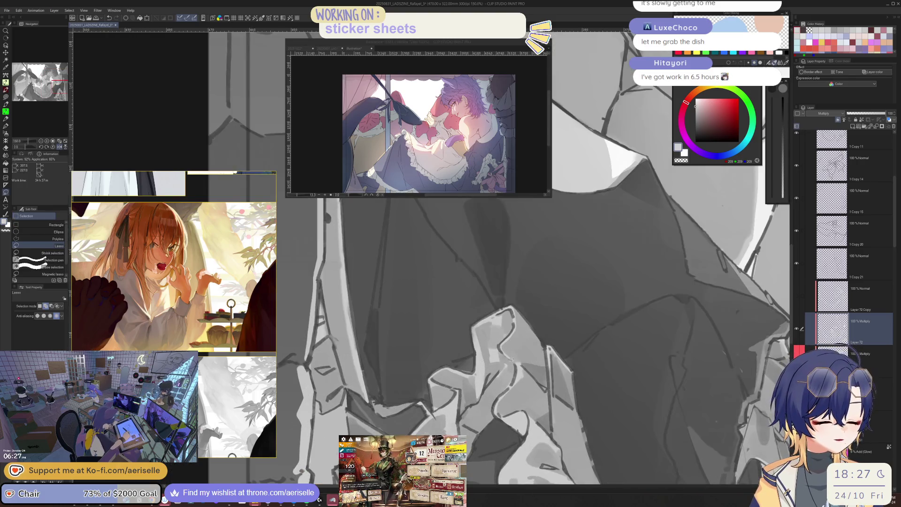
pyautogui.press('[')
pyautogui.press('[')
pyautogui.press('[')
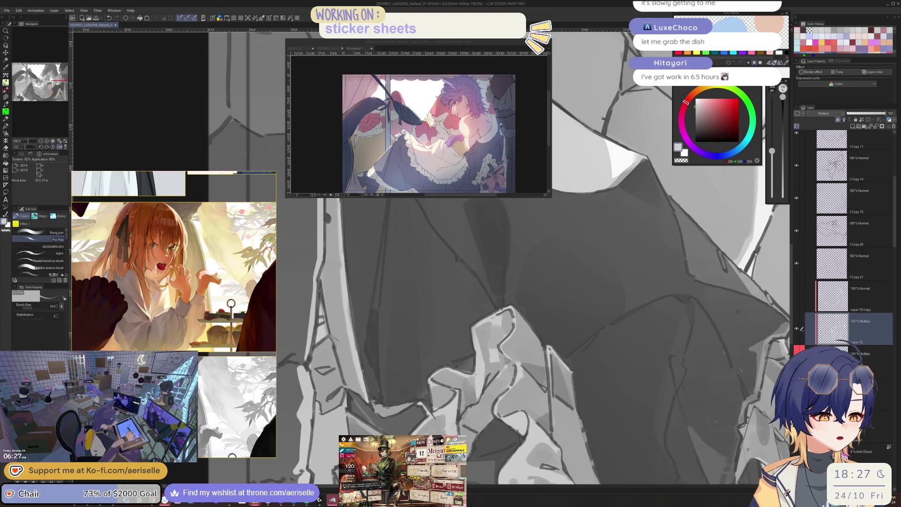
pyautogui.scroll(-3, 492, 281)
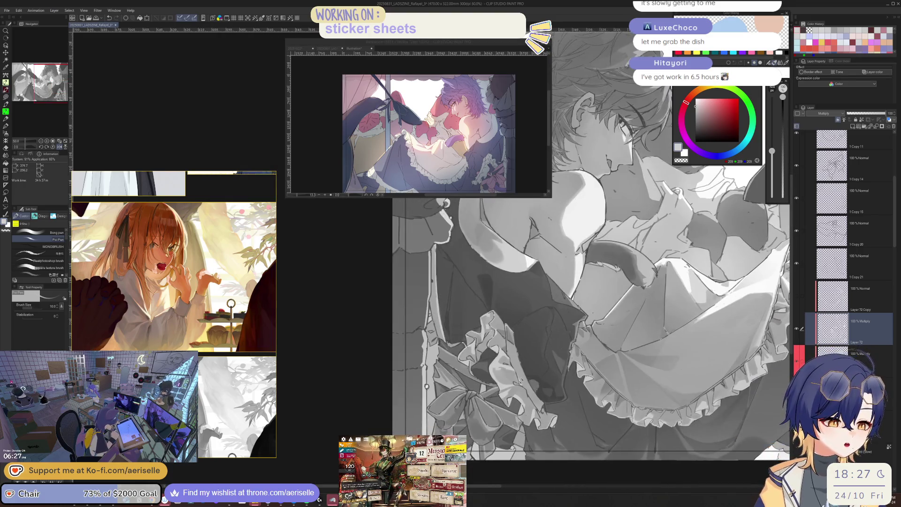
pyautogui.scroll(4, 493, 281)
pyautogui.press(']')
pyautogui.press(']')
pyautogui.moveTo(507, 395)
pyautogui.mouseDown()
pyautogui.moveTo(497, 400)
pyautogui.moveTo(504, 406)
pyautogui.moveTo(493, 402)
pyautogui.mouseUp()
# Step: Fine-tune the brush size and check the ruffles in a mirrored view
pyautogui.scroll(-4, 492, 282)
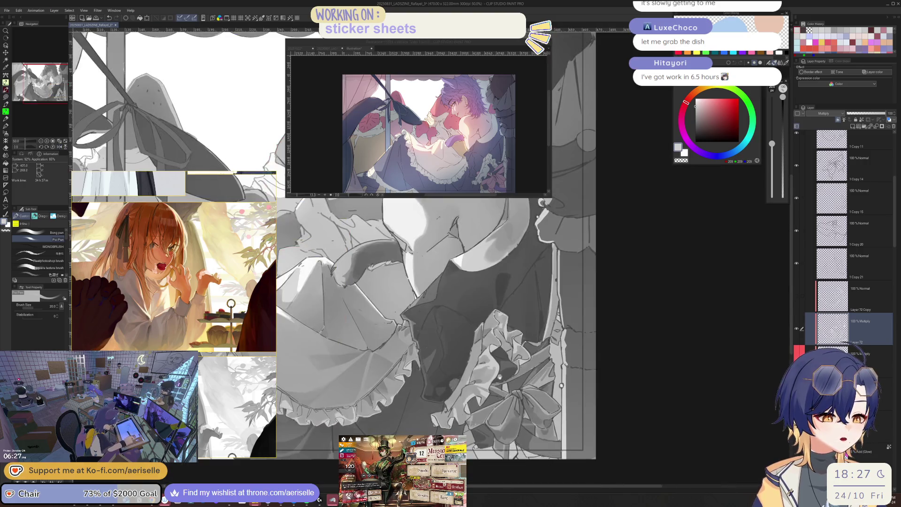
pyautogui.scroll(4, 493, 282)
pyautogui.press(']')
pyautogui.press(']')
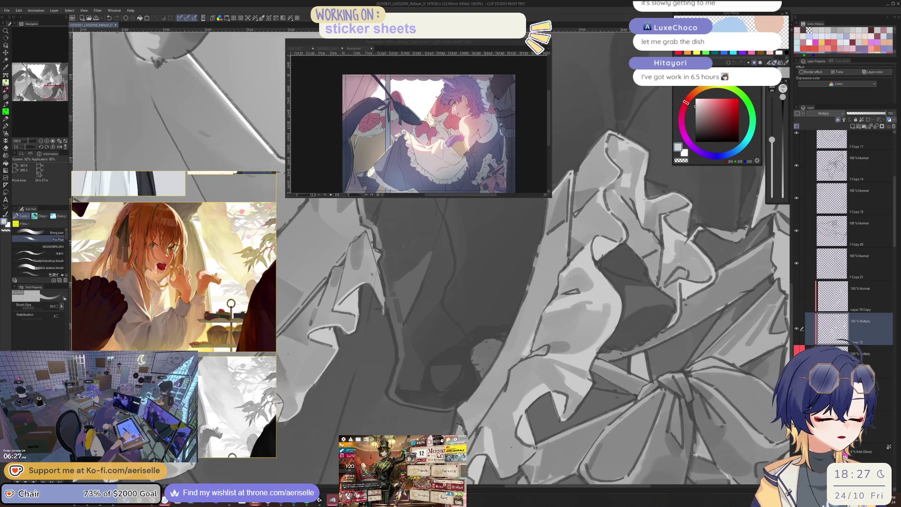
pyautogui.press('[')
pyautogui.press('[')
pyautogui.press('[')
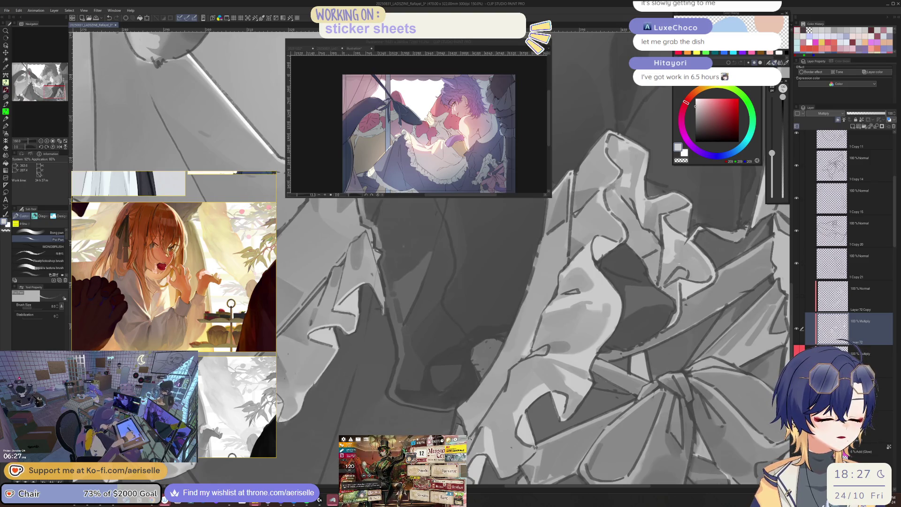
pyautogui.press(']')
pyautogui.press(']')
pyautogui.press(']')
pyautogui.scroll(-3, 492, 281)
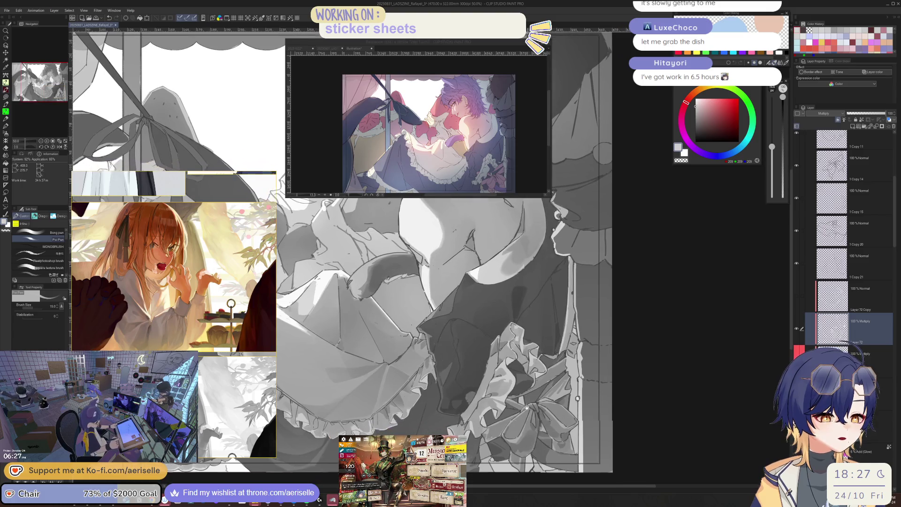
pyautogui.scroll(3, 493, 282)
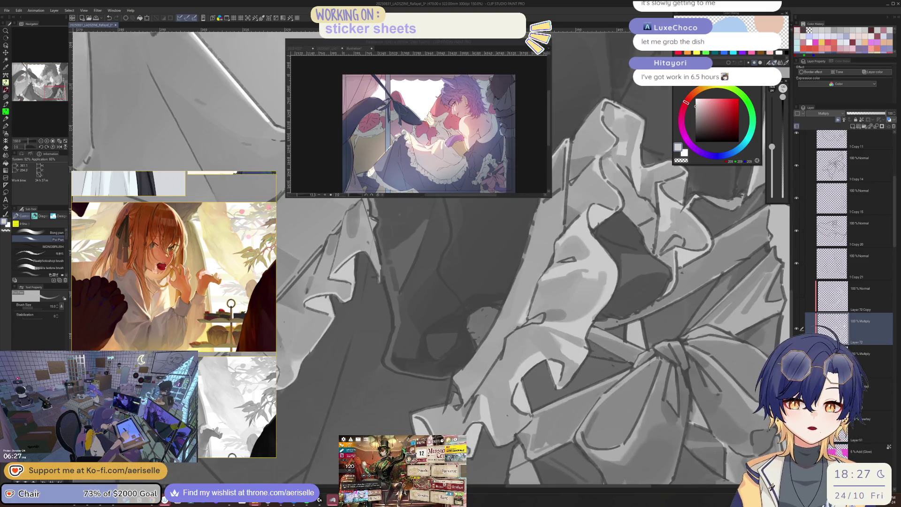
pyautogui.moveTo(478, 438)
pyautogui.mouseDown()
pyautogui.moveTo(475, 419)
pyautogui.moveTo(557, 386)
pyautogui.mouseUp()
pyautogui.press('h')
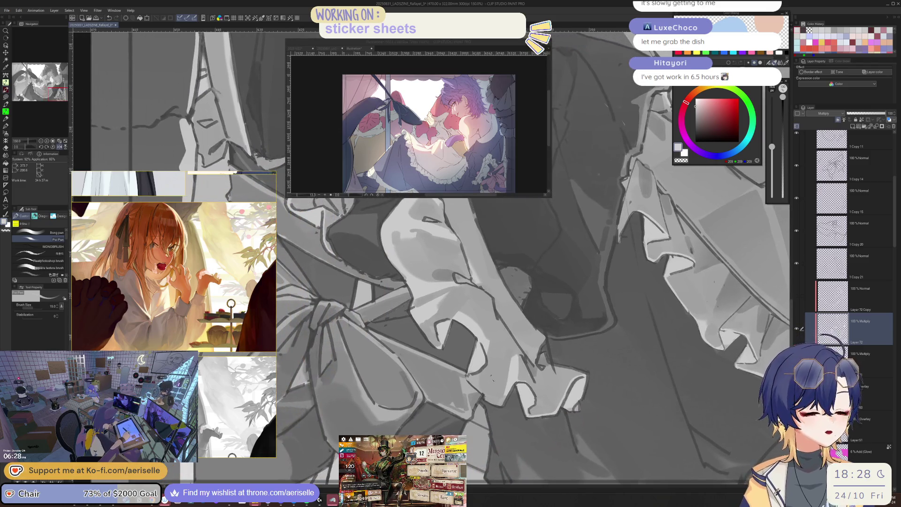
pyautogui.scroll(-3, 557, 386)
pyautogui.scroll(3, 516, 408)
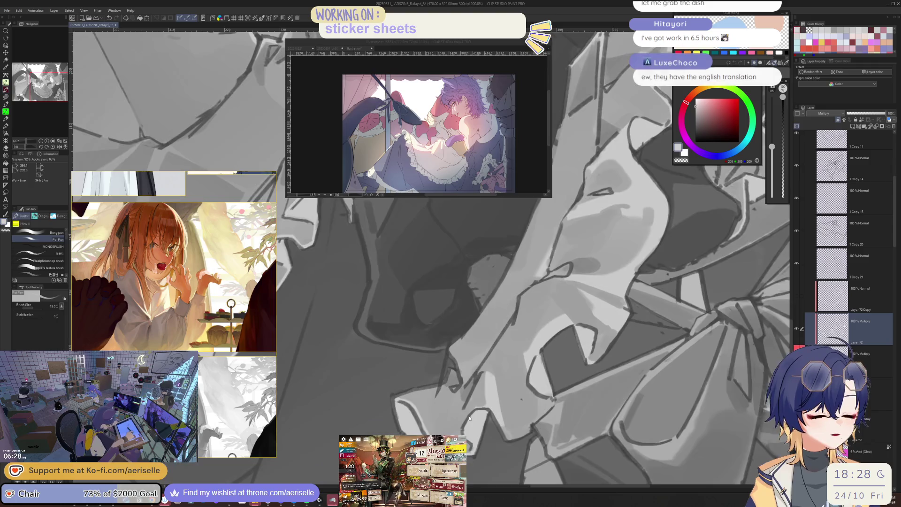
# Step: Lasso the bow for gradient shading, then return to the pen with the bow in view
pyautogui.press('m')
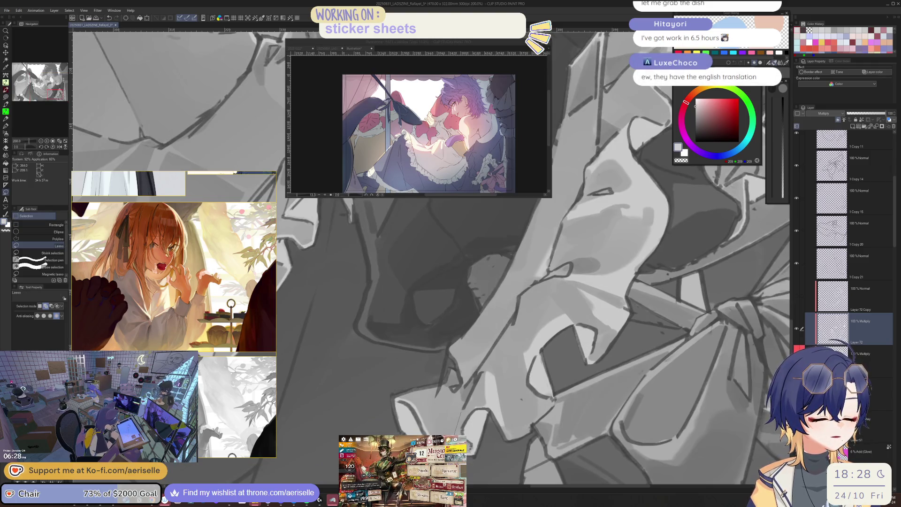
pyautogui.moveTo(426, 398)
pyautogui.mouseDown()
pyautogui.moveTo(465, 384)
pyautogui.moveTo(462, 415)
pyautogui.mouseUp()
pyautogui.press('g')
pyautogui.scroll(-2, 469, 282)
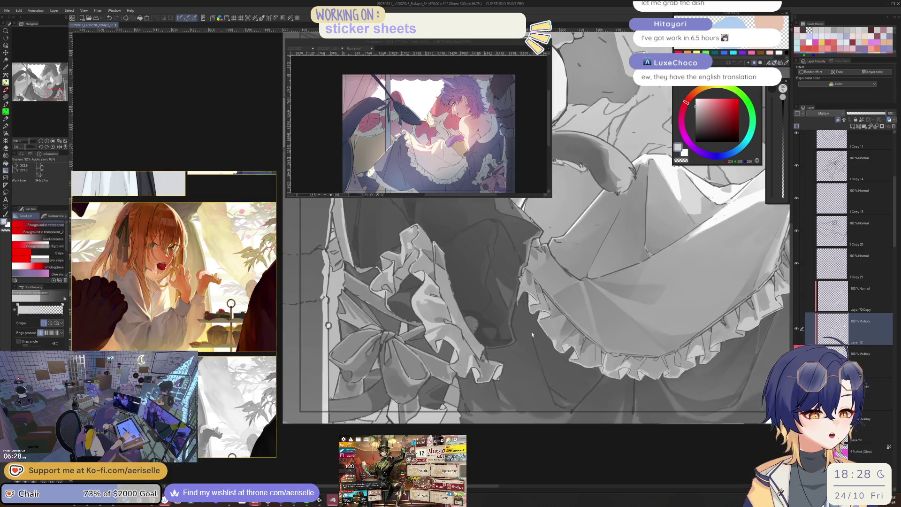
pyautogui.scroll(1, 469, 281)
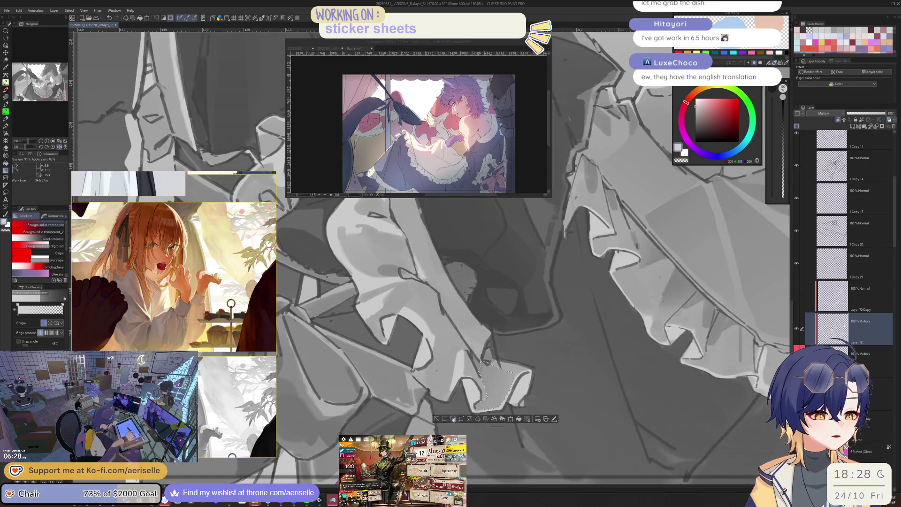
pyautogui.scroll(-3, 469, 281)
pyautogui.scroll(2, 590, 359)
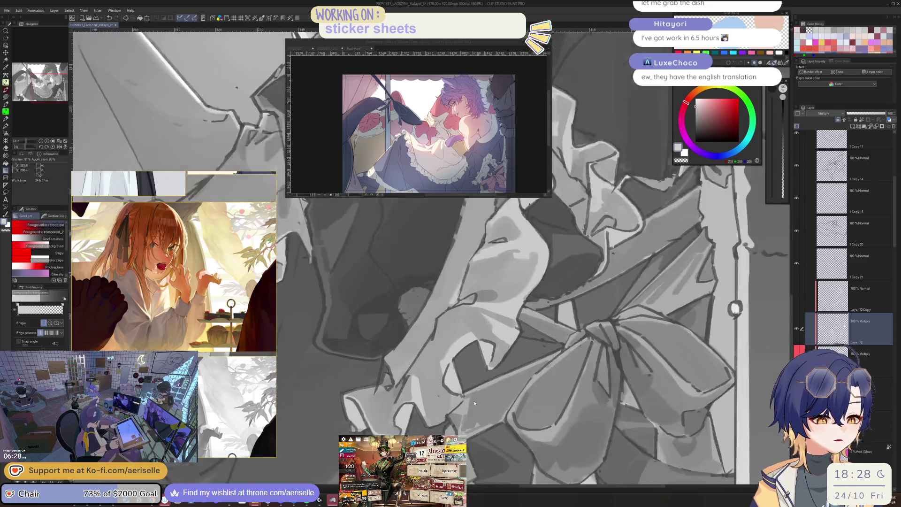
pyautogui.press('p')
pyautogui.scroll(1, 590, 348)
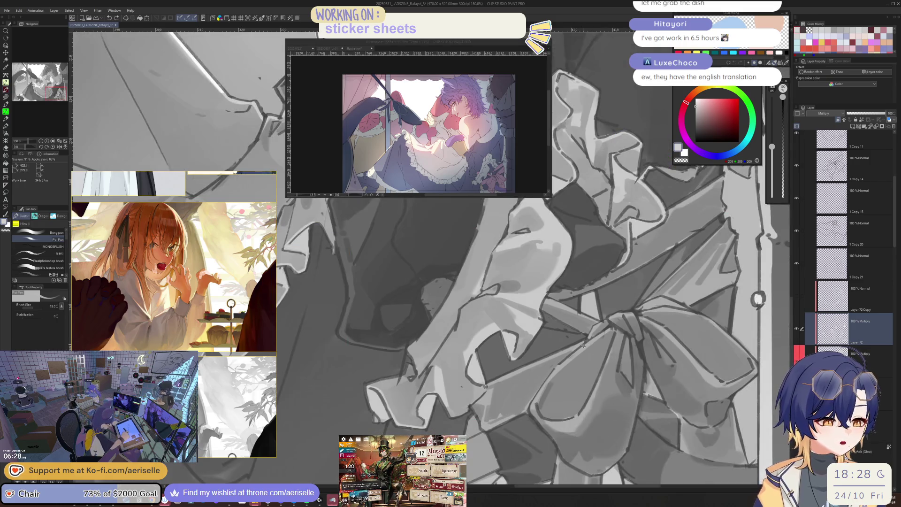
pyautogui.moveTo(589, 348); pyautogui.dragTo(523, 370)
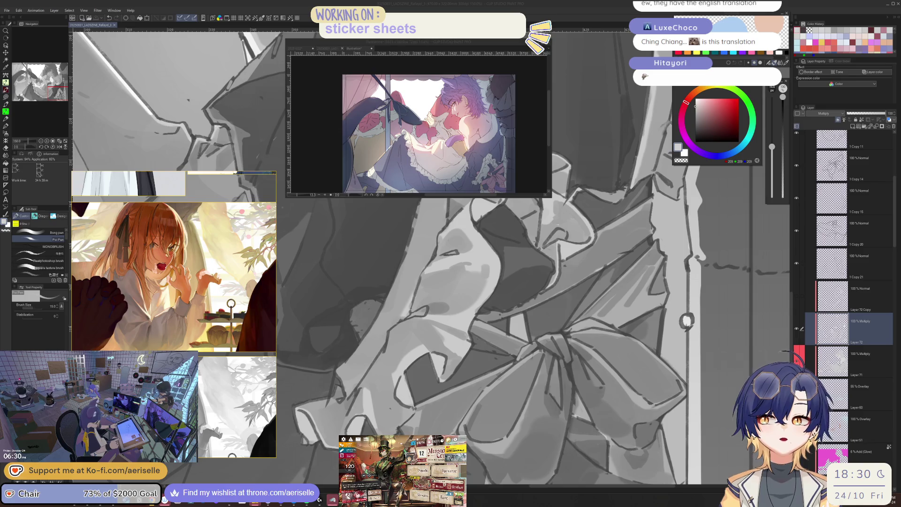
pyautogui.click(541, 352)
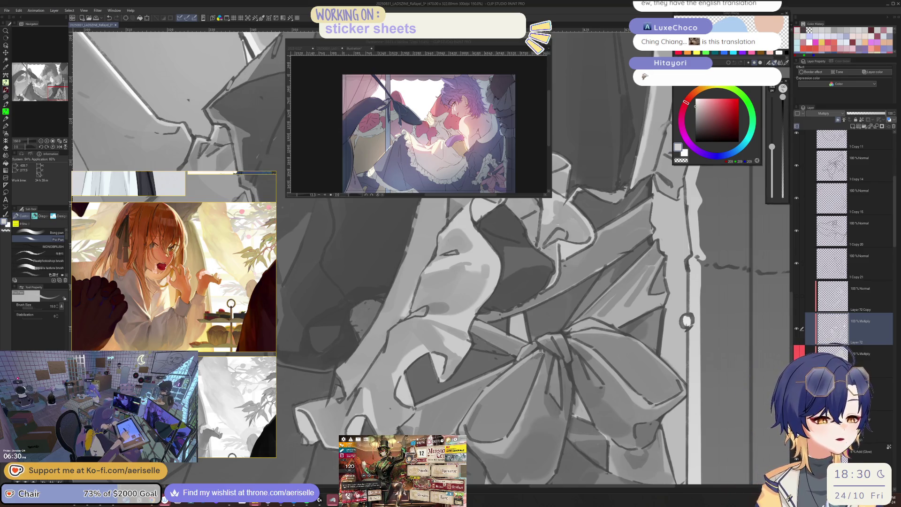
# Step: Set the brush to 25 and paint a short dark vertical accent stroke
pyautogui.moveTo(478, 410); pyautogui.dragTo(498, 389)
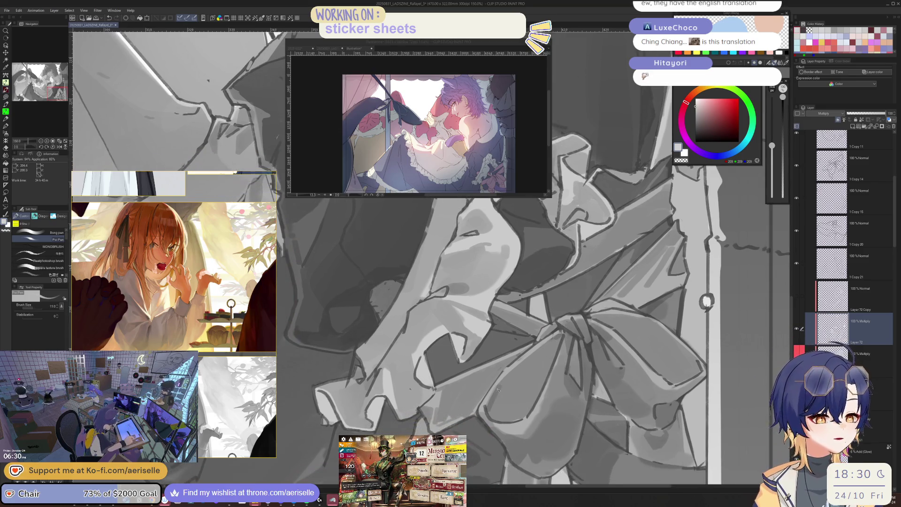
pyautogui.scroll(-5, 493, 410)
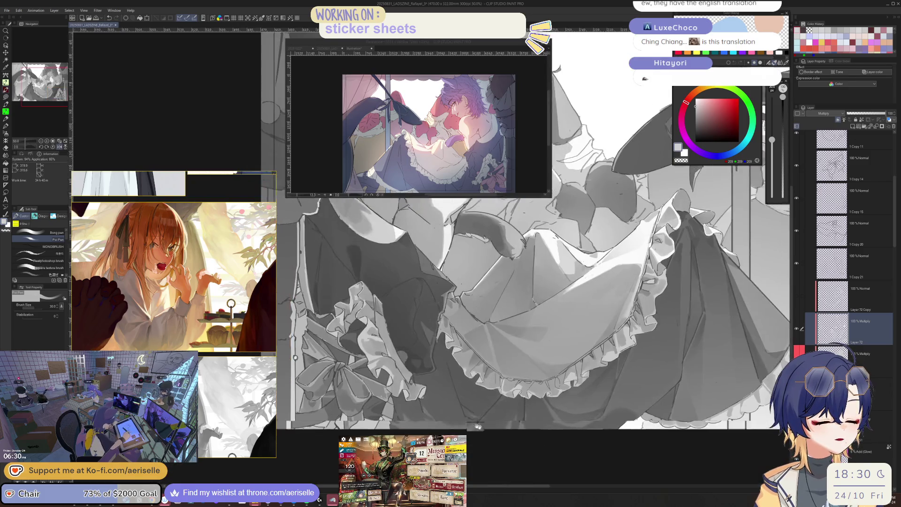
pyautogui.scroll(5, 478, 425)
pyautogui.press('[')
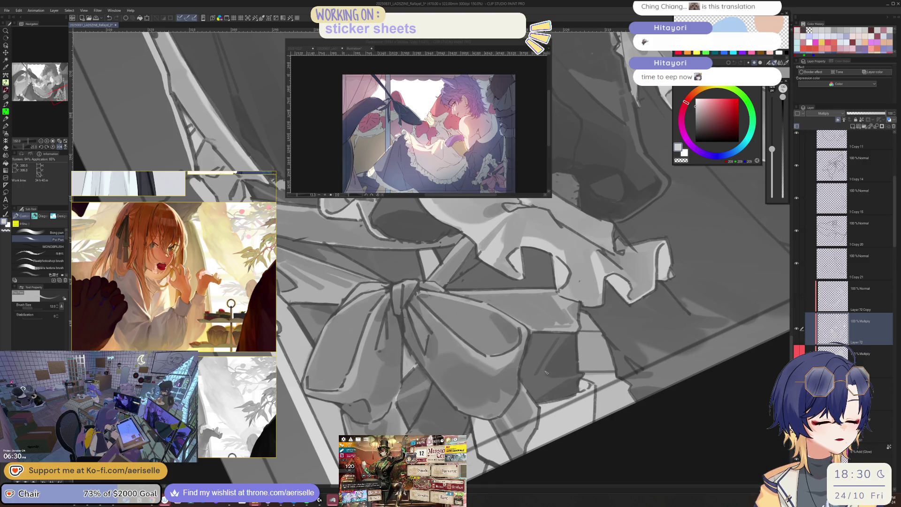
pyautogui.press(']')
pyautogui.press(']')
pyautogui.press(']')
pyautogui.scroll(-3, 549, 320)
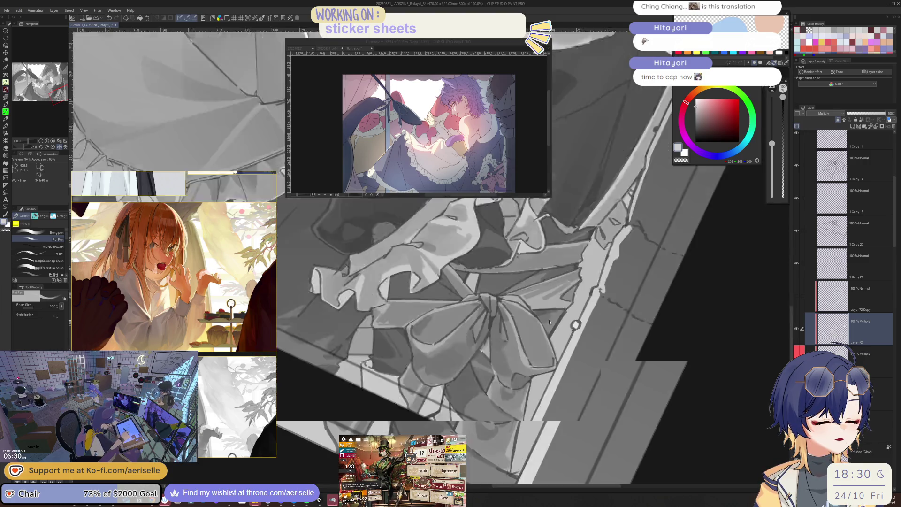
pyautogui.scroll(3, 550, 321)
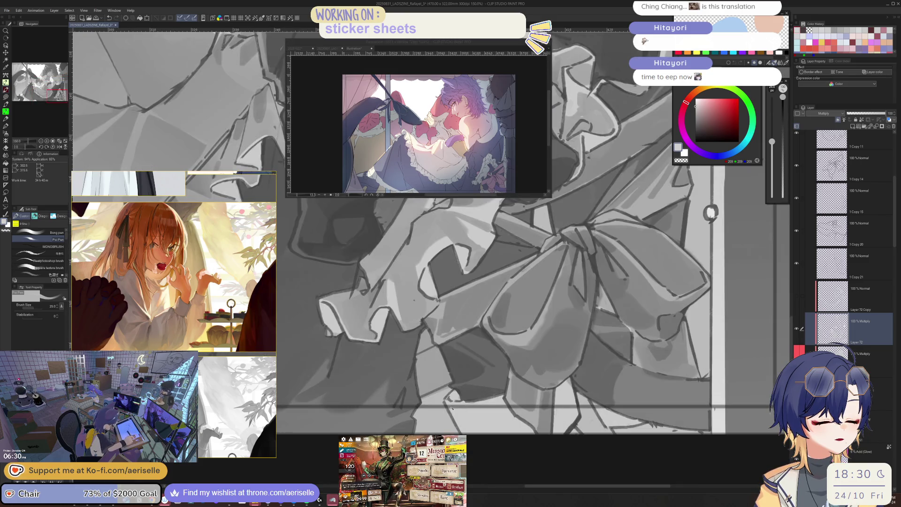
pyautogui.press(']')
pyautogui.press(']')
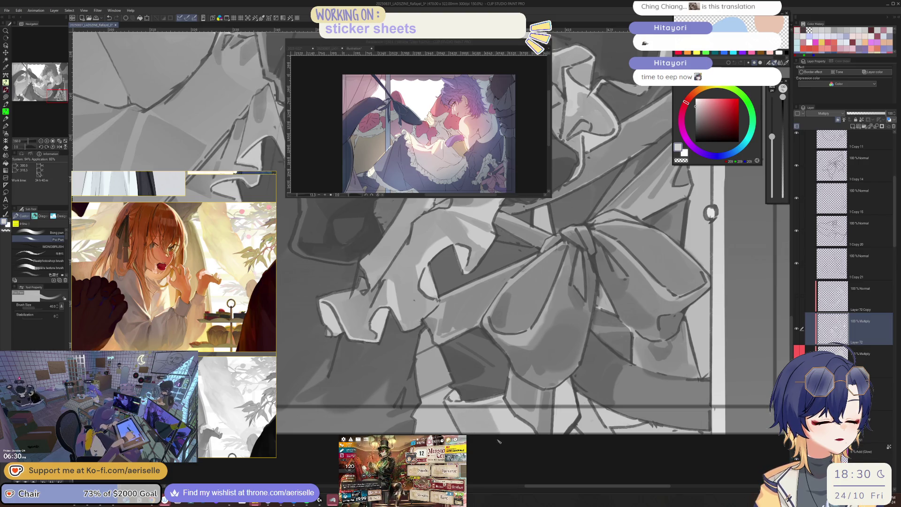
pyautogui.press('[')
pyautogui.press('[')
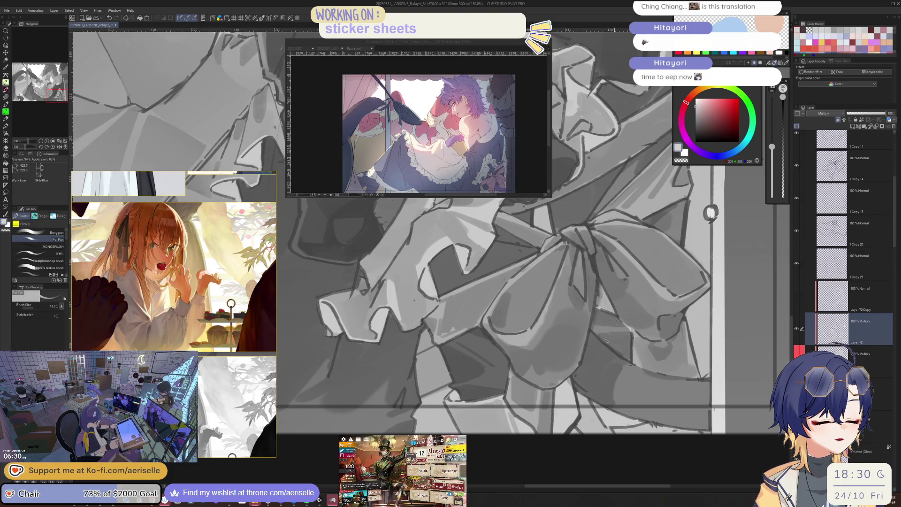
pyautogui.moveTo(559, 394); pyautogui.dragTo(557, 431)
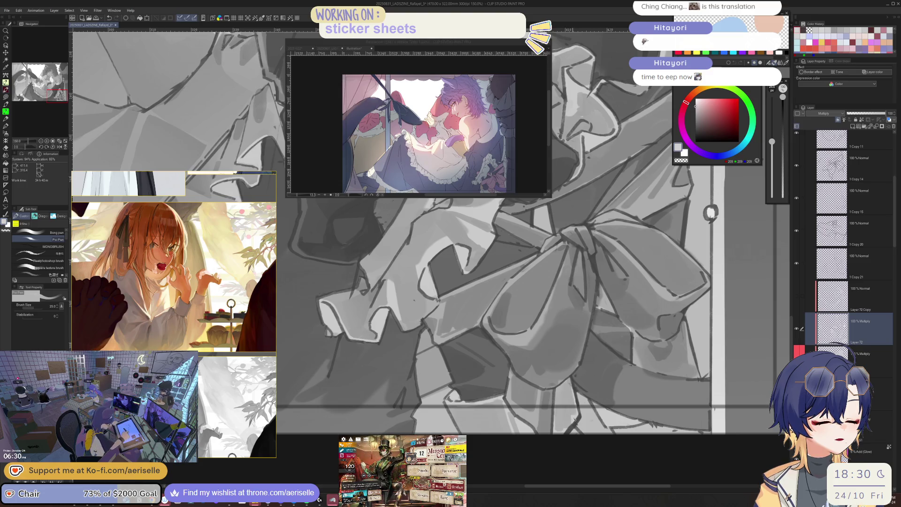
# Step: Bring the bow into view slightly rotated, set the brush to 10, and ready the lasso and gradient
pyautogui.scroll(-2, 564, 386)
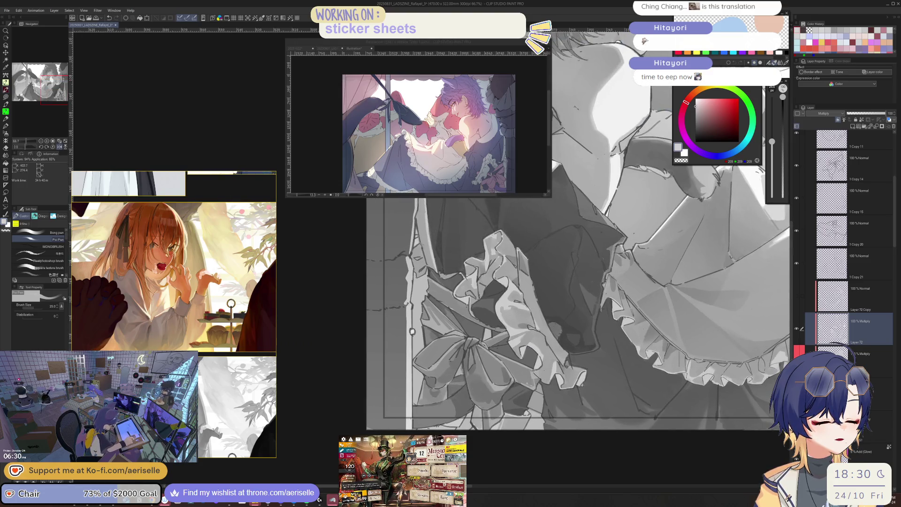
pyautogui.scroll(2, 451, 385)
pyautogui.press('[')
pyautogui.press('[')
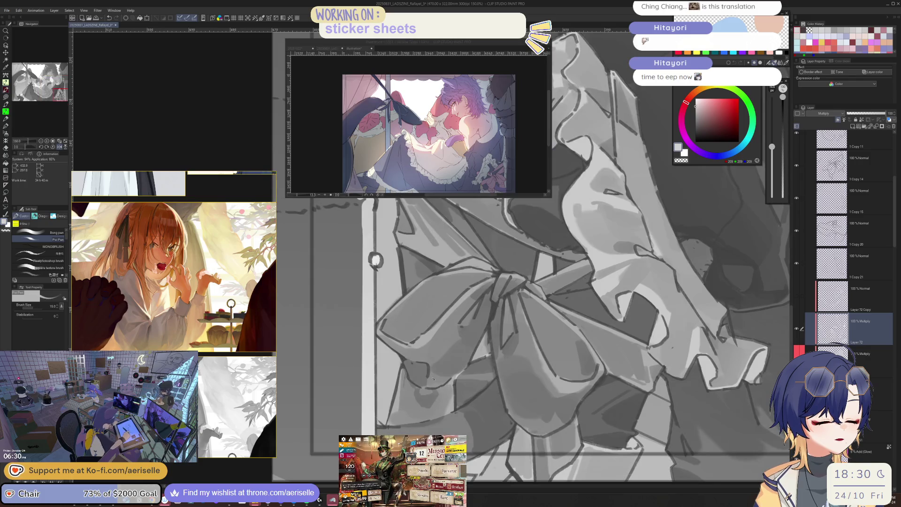
pyautogui.moveTo(468, 304); pyautogui.dragTo(476, 351)
pyautogui.press('[')
pyautogui.press('[')
pyautogui.press('[')
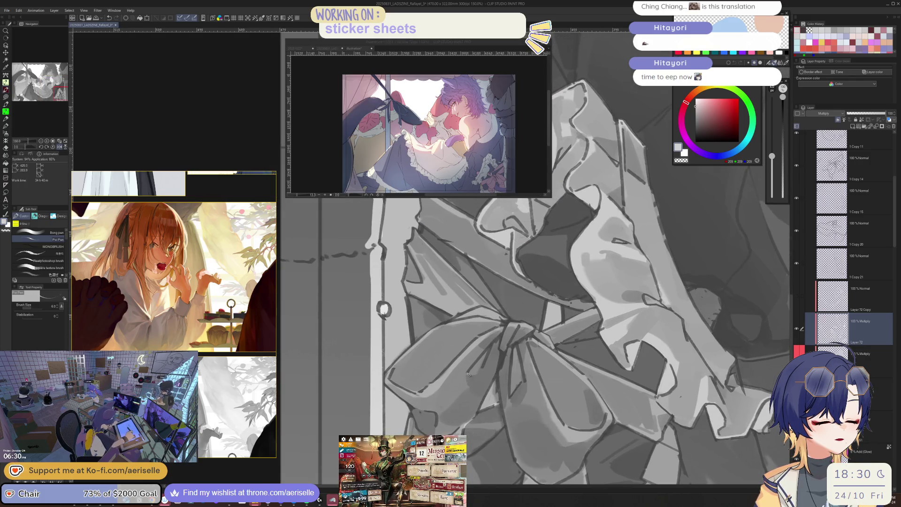
pyautogui.scroll(-2, 475, 351)
pyautogui.scroll(1, 496, 389)
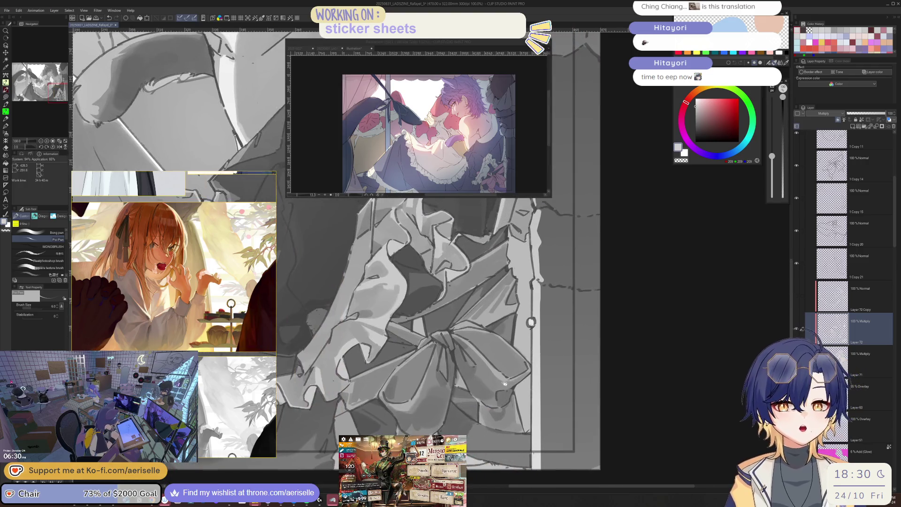
pyautogui.scroll(1, 496, 390)
pyautogui.scroll(1, 516, 390)
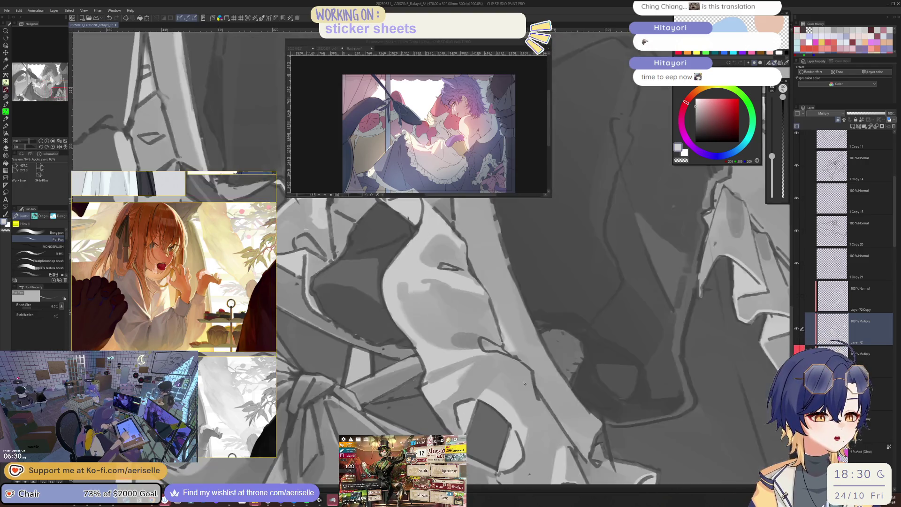
pyautogui.moveTo(516, 390)
pyautogui.mouseDown()
pyautogui.moveTo(483, 393)
pyautogui.moveTo(489, 401)
pyautogui.moveTo(521, 389)
pyautogui.moveTo(547, 360)
pyautogui.mouseUp()
pyautogui.press(']')
pyautogui.press(']')
pyautogui.press(']')
pyautogui.press('m')
pyautogui.press('g')
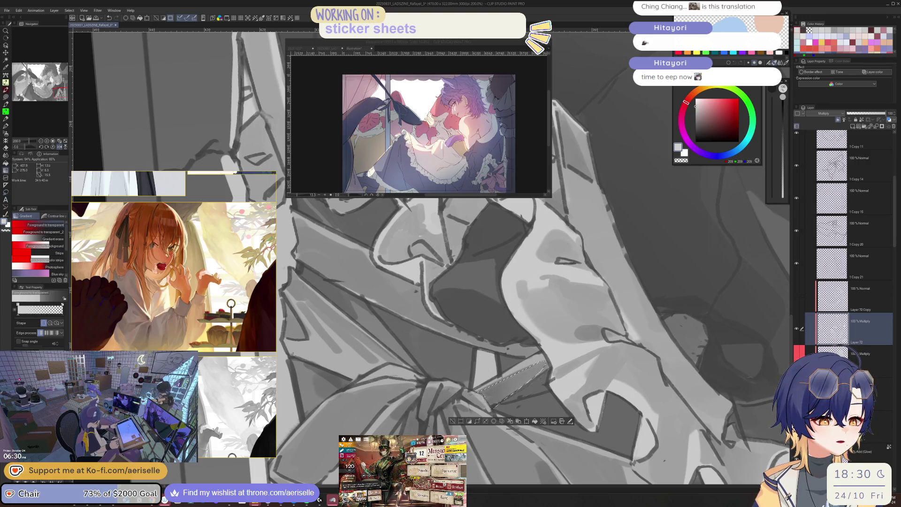
# Step: Deselect and view the whole drawing mirrored, then return to 100% zoom
pyautogui.hotkey('ctrl', 'd')
pyautogui.hotkey('ctrl', '-')
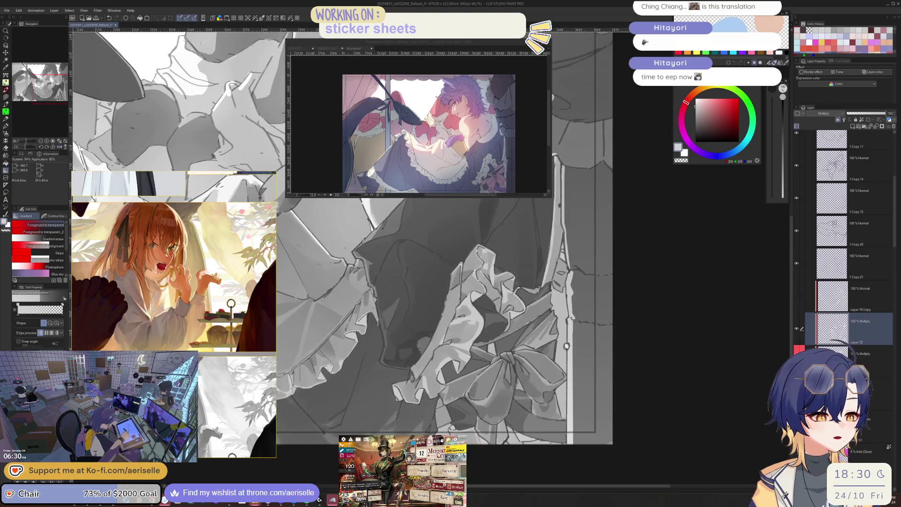
pyautogui.press('p')
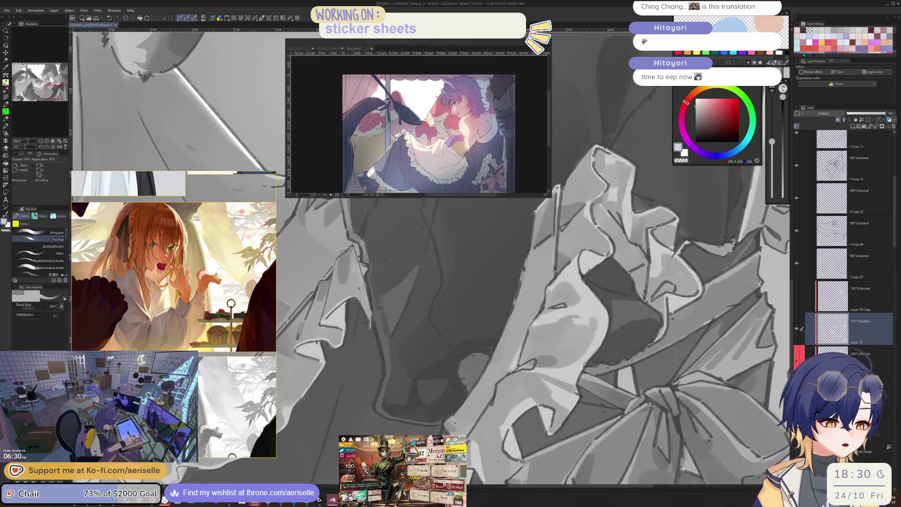
pyautogui.hotkey('ctrl', '0')
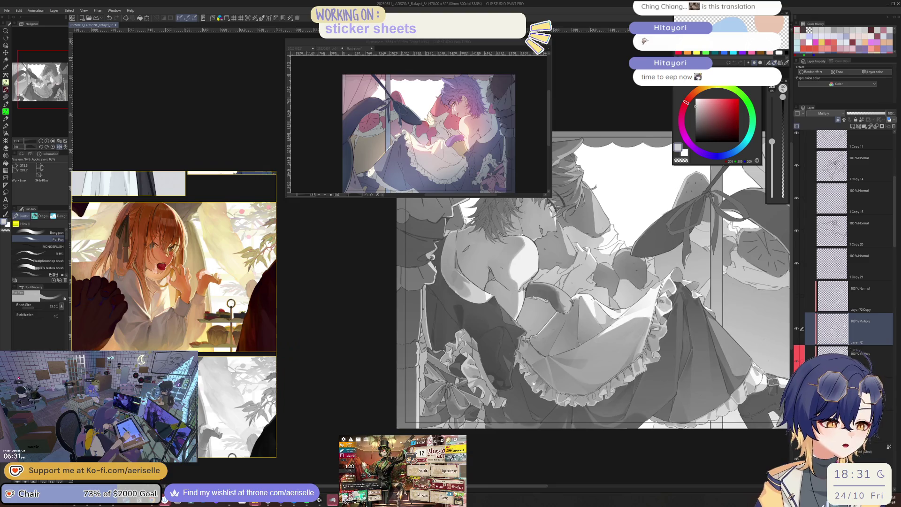
pyautogui.press('h')
pyautogui.hotkey('ctrl', 'alt', '0')
# Step: Set the brush to 20 at 150% zoom, checking the canvas mirrored and back
pyautogui.press(']')
pyautogui.press(']')
pyautogui.press(']')
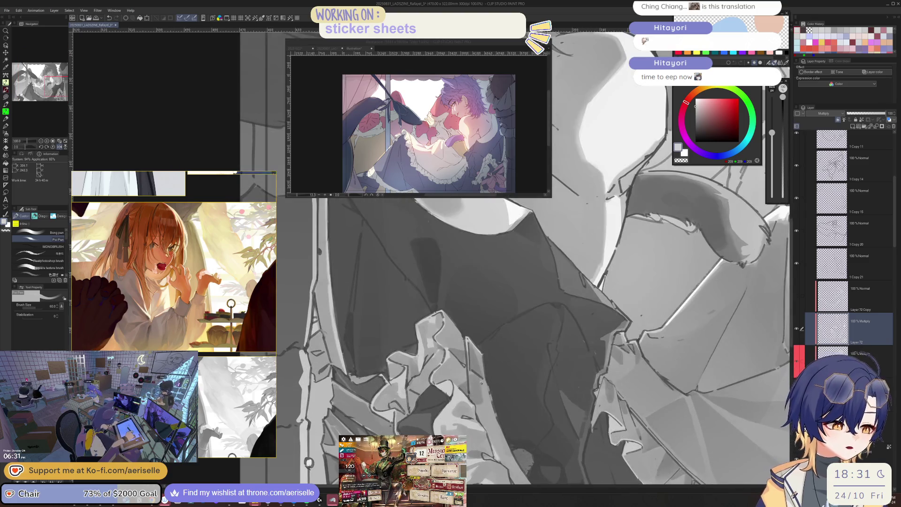
pyautogui.press('[')
pyautogui.press('[')
pyautogui.press('[')
pyautogui.hotkey('ctrl', '+')
pyautogui.press('h')
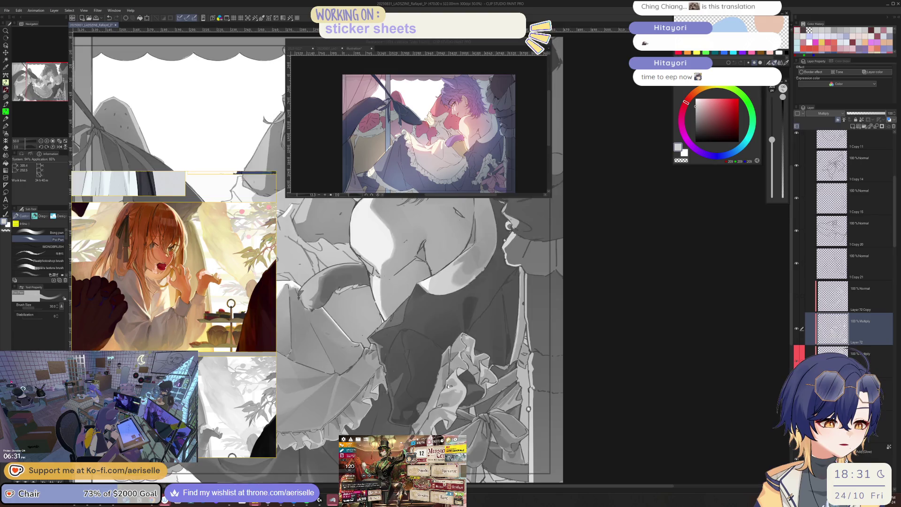
pyautogui.press('[')
pyautogui.press('[')
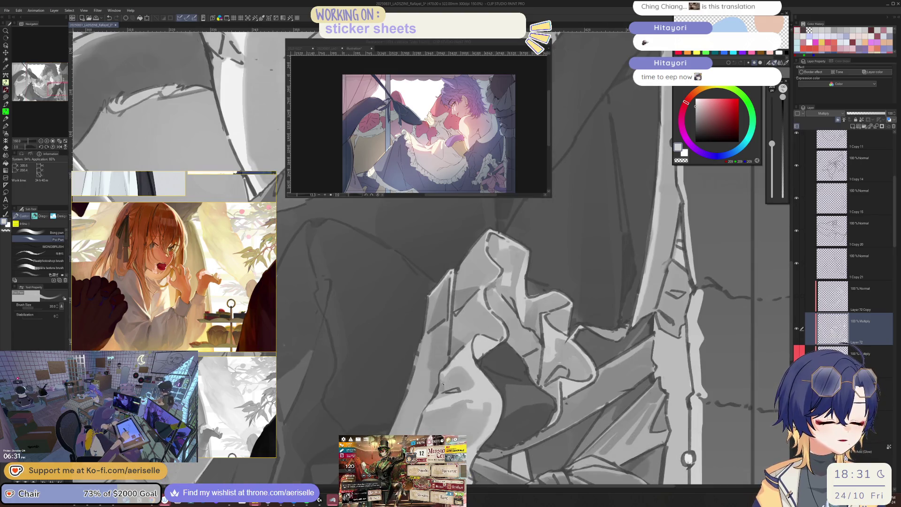
pyautogui.press('h')
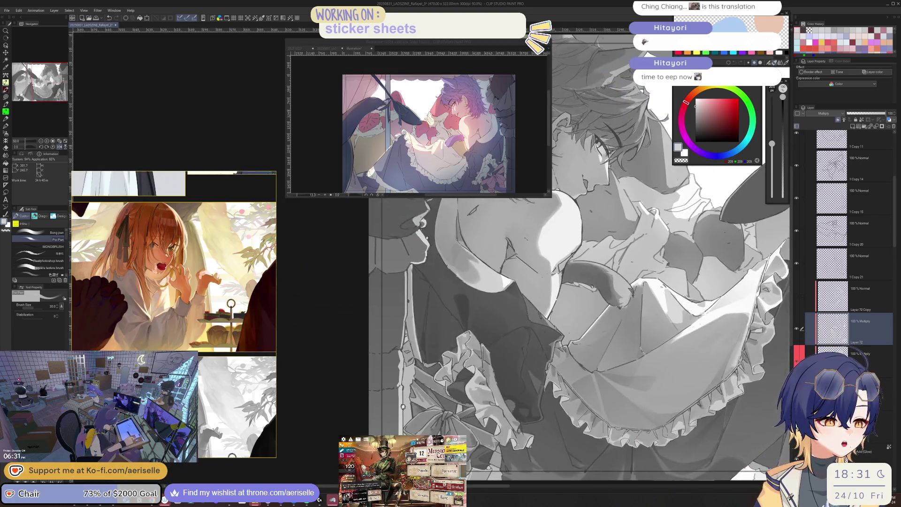
pyautogui.hotkey('ctrl', '-')
pyautogui.press('h')
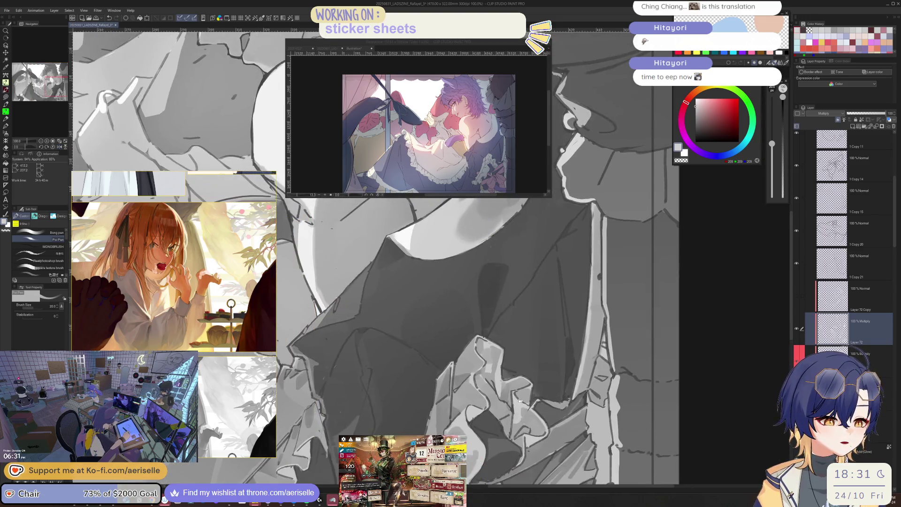
# Step: Switch between lasso, gradient and pen while zooming between 50% and 150% around the ruffles
pyautogui.press('m')
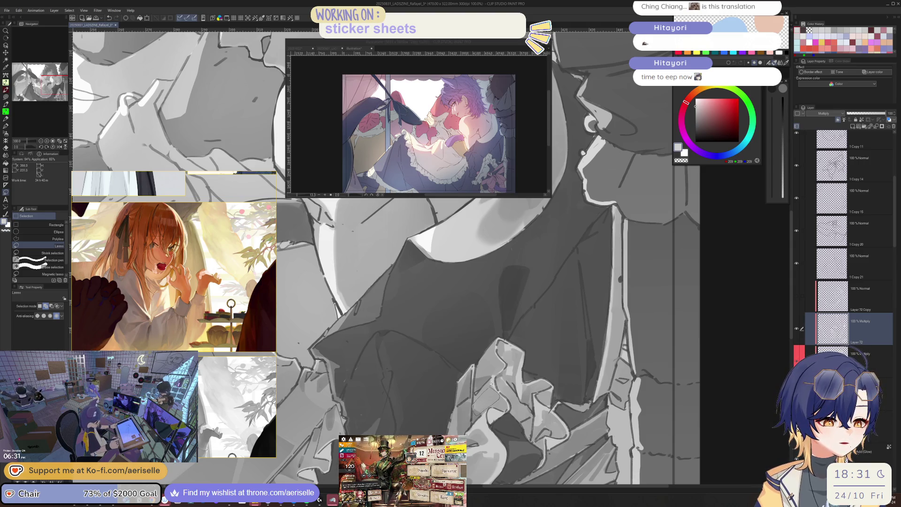
pyautogui.press('g')
pyautogui.press('h')
pyautogui.hotkey('ctrl', '-')
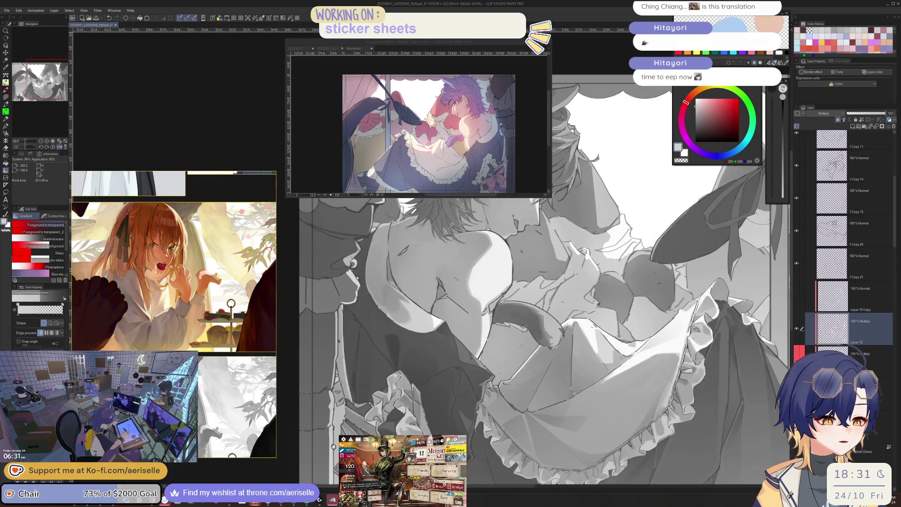
pyautogui.hotkey('ctrl', '-')
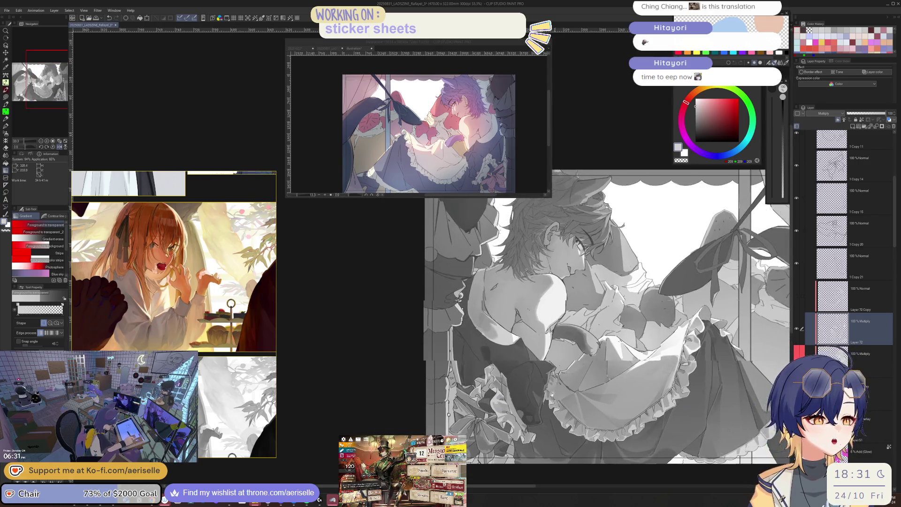
pyautogui.hotkey('ctrl', '+')
pyautogui.hotkey('ctrl', '+')
pyautogui.hotkey('ctrl', '+')
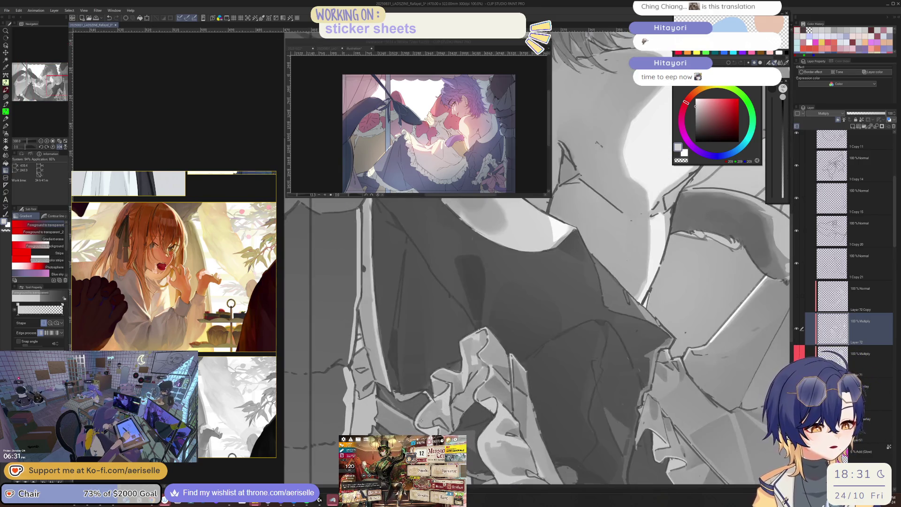
pyautogui.hotkey('ctrl', '+')
pyautogui.hotkey('ctrl', '+')
pyautogui.press('m')
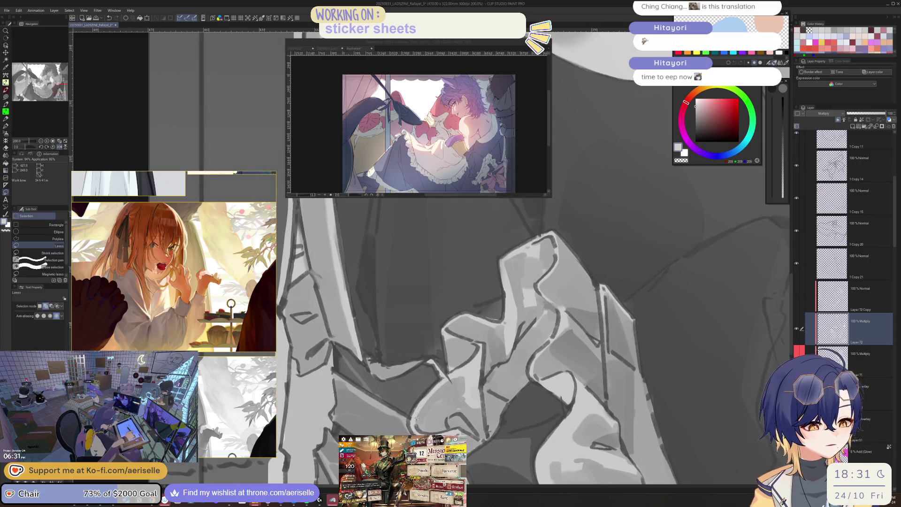
pyautogui.press('g')
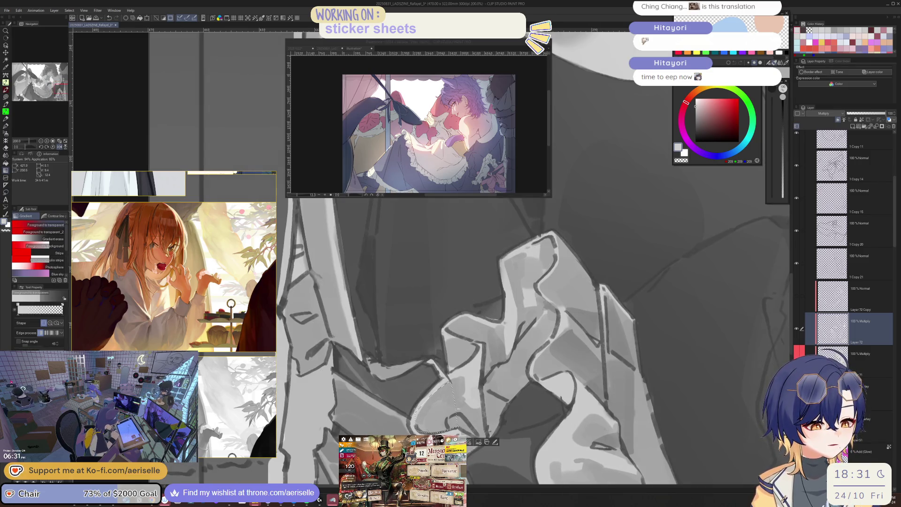
pyautogui.hotkey('ctrl', '-')
pyautogui.hotkey('ctrl', '-')
pyautogui.hotkey('ctrl', '-')
pyautogui.hotkey('ctrl', '+')
pyautogui.hotkey('ctrl', '+')
pyautogui.hotkey('ctrl', '+')
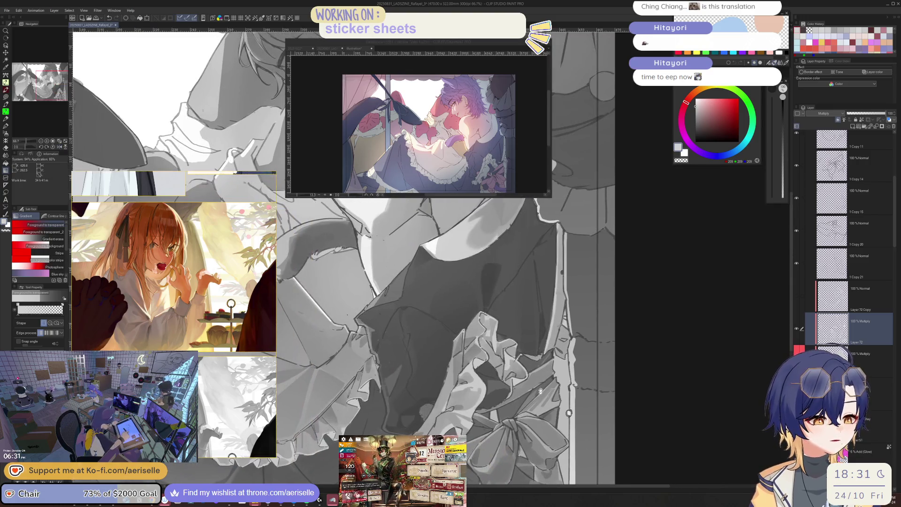
pyautogui.press('p')
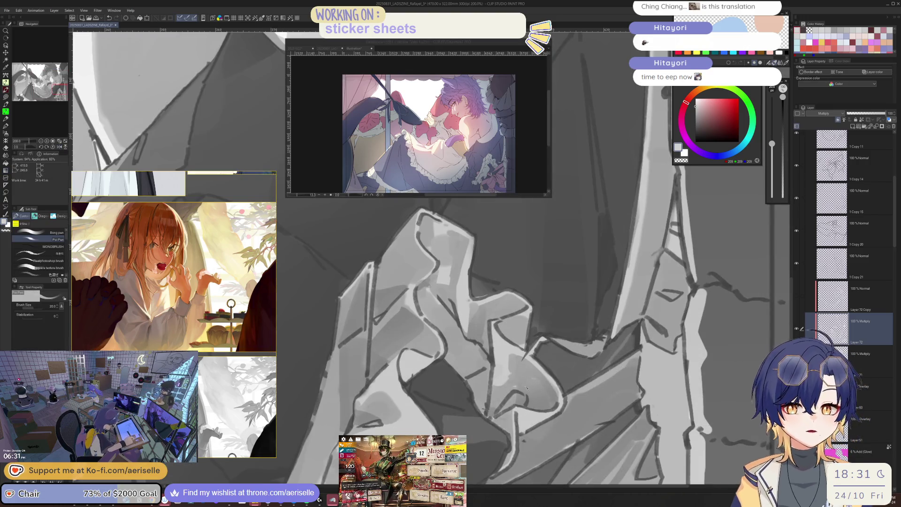
pyautogui.hotkey('ctrl', '+')
pyautogui.hotkey('ctrl', '-')
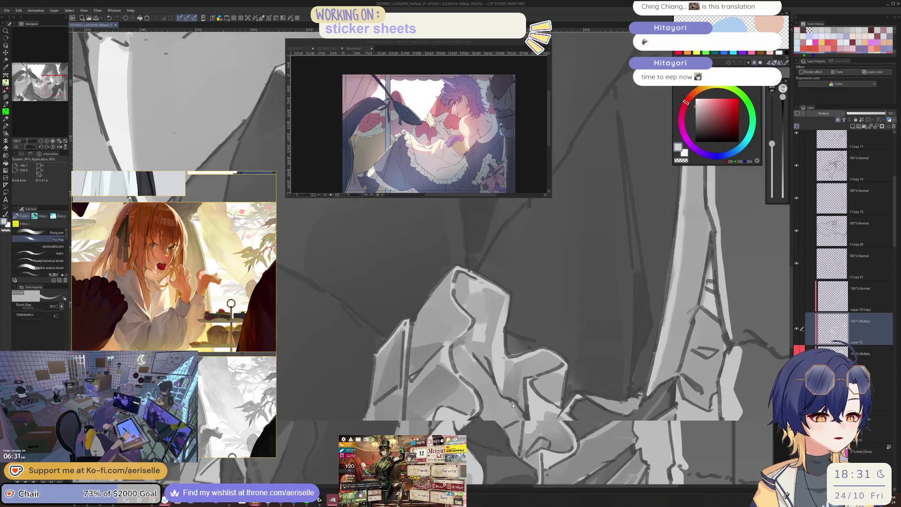
# Step: Darken a small lassoed shadow area in the ruffles with a gradient, then deselect
pyautogui.press('m')
pyautogui.moveTo(524, 411)
pyautogui.mouseDown()
pyautogui.moveTo(521, 425)
pyautogui.moveTo(483, 415)
pyautogui.mouseUp()
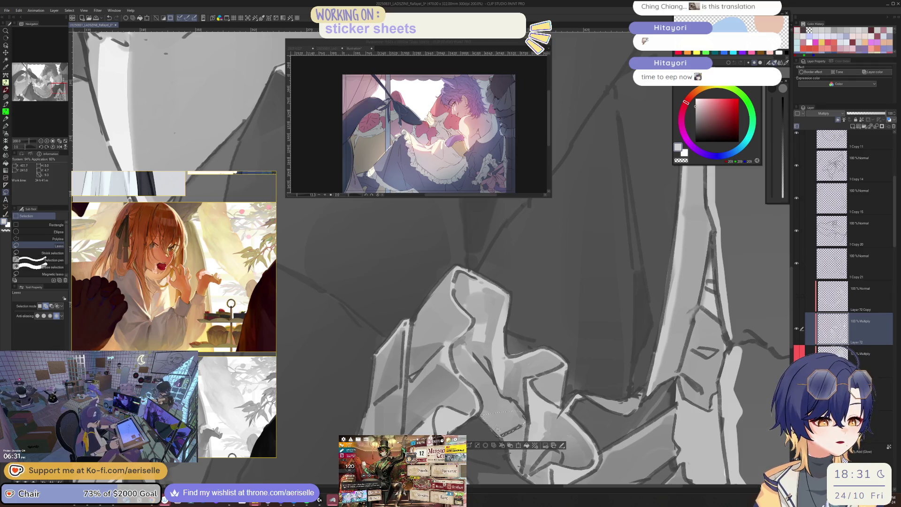
pyautogui.press('g')
pyautogui.moveTo(522, 454); pyautogui.dragTo(532, 368)
pyautogui.hotkey('ctrl', 'd')
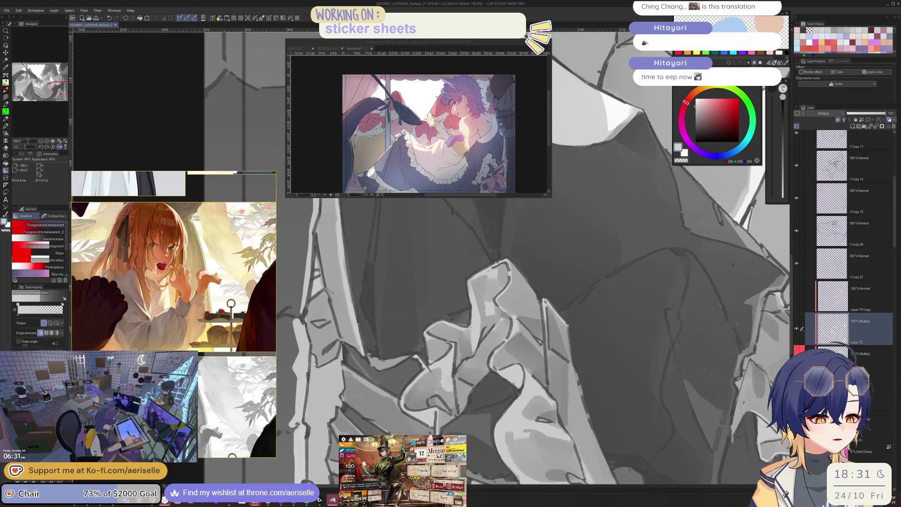
# Step: Outline a shadow shape below the ruffle hem for gradient shading
pyautogui.press('p')
pyautogui.scroll(3, 471, 420)
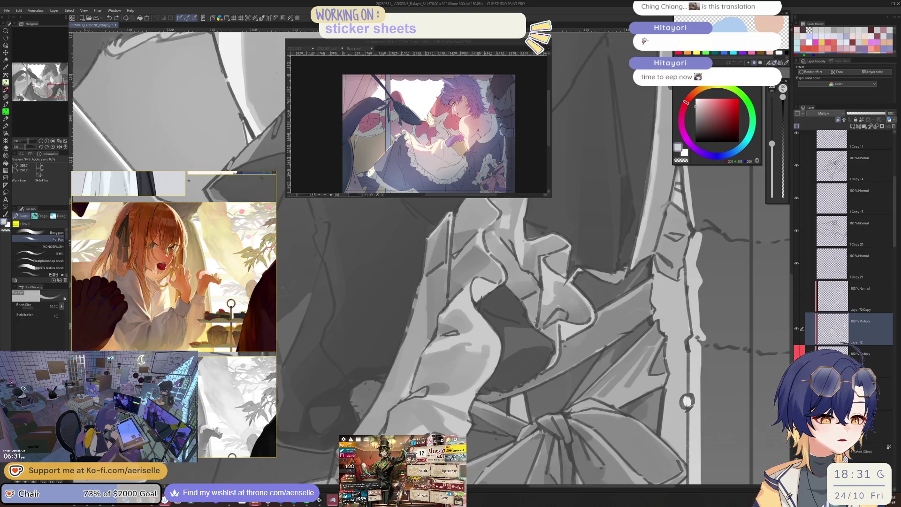
pyautogui.scroll(-4, 486, 398)
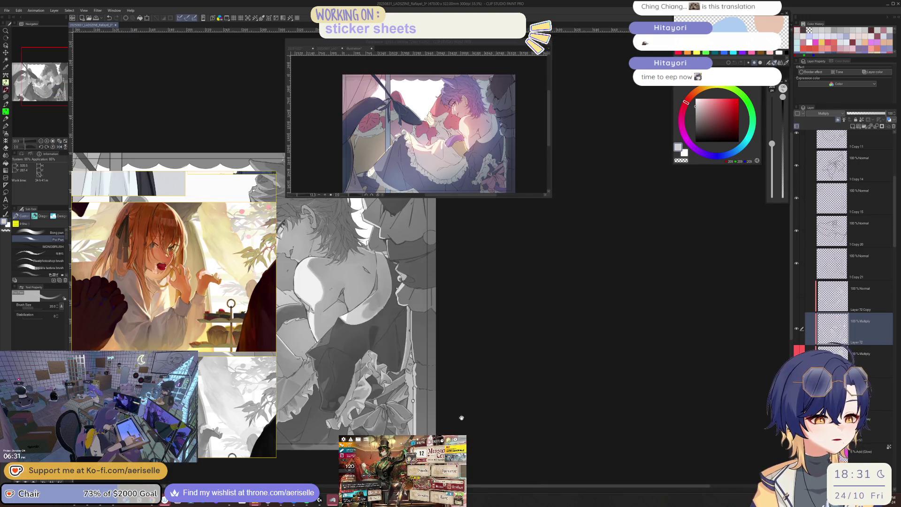
pyautogui.moveTo(525, 390); pyautogui.dragTo(537, 411)
pyautogui.scroll(3, 485, 408)
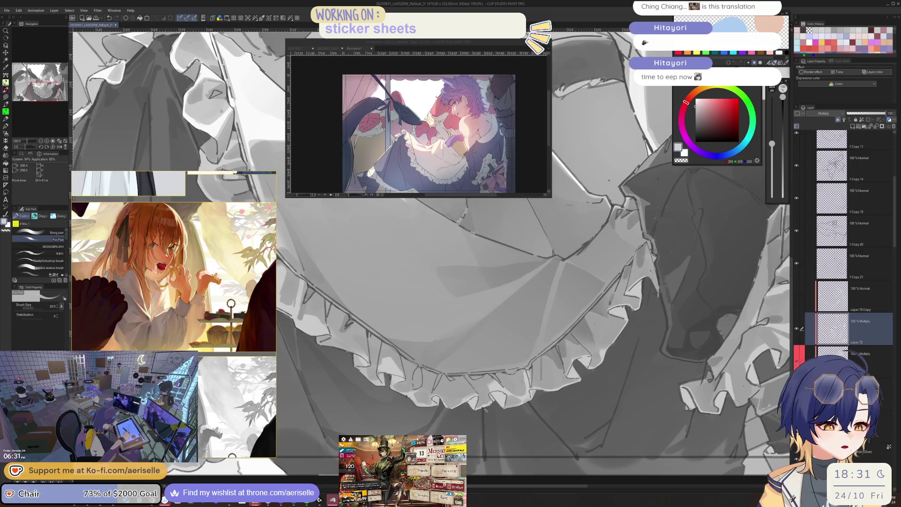
pyautogui.press('m')
pyautogui.moveTo(488, 405)
pyautogui.mouseDown()
pyautogui.moveTo(488, 462)
pyautogui.moveTo(486, 409)
pyautogui.mouseUp()
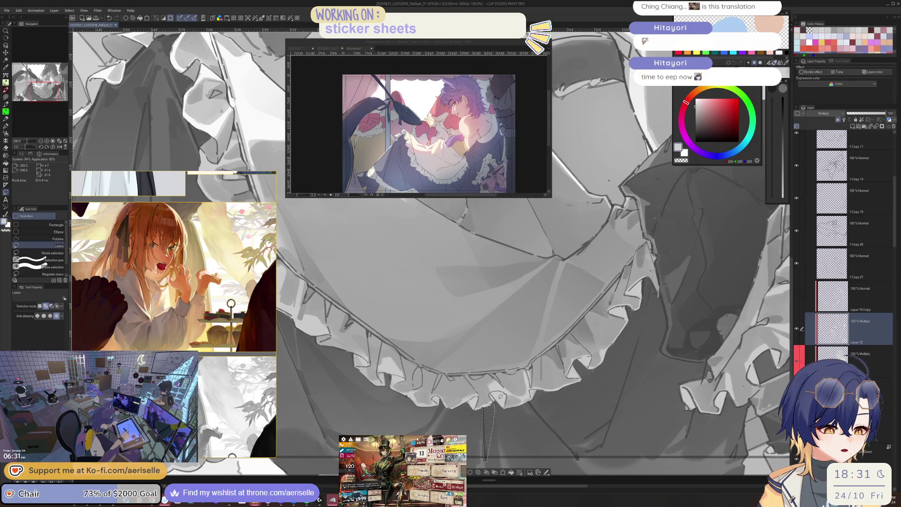
pyautogui.press('g')
pyautogui.scroll(-2, 490, 413)
pyautogui.moveTo(490, 413); pyautogui.dragTo(457, 441)
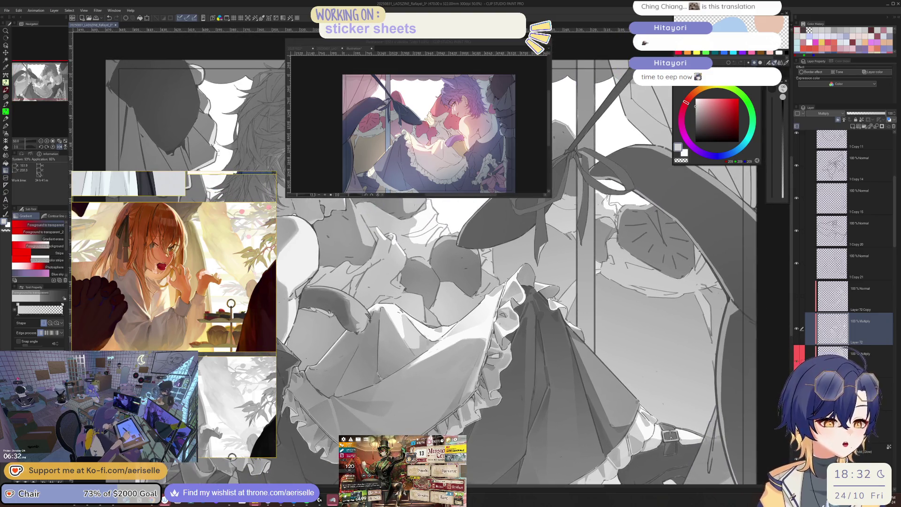
# Step: Gradient-shade a narrow lassoed shape on the skirt and clear the selection
pyautogui.press('m')
pyautogui.moveTo(537, 387)
pyautogui.mouseDown()
pyautogui.moveTo(528, 436)
pyautogui.moveTo(536, 387)
pyautogui.moveTo(533, 418)
pyautogui.mouseUp()
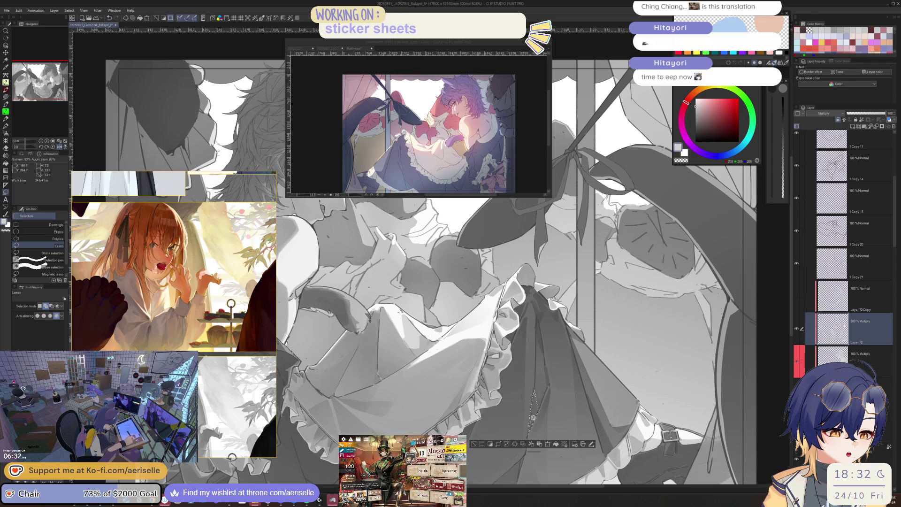
pyautogui.press('g')
pyautogui.click(475, 444)
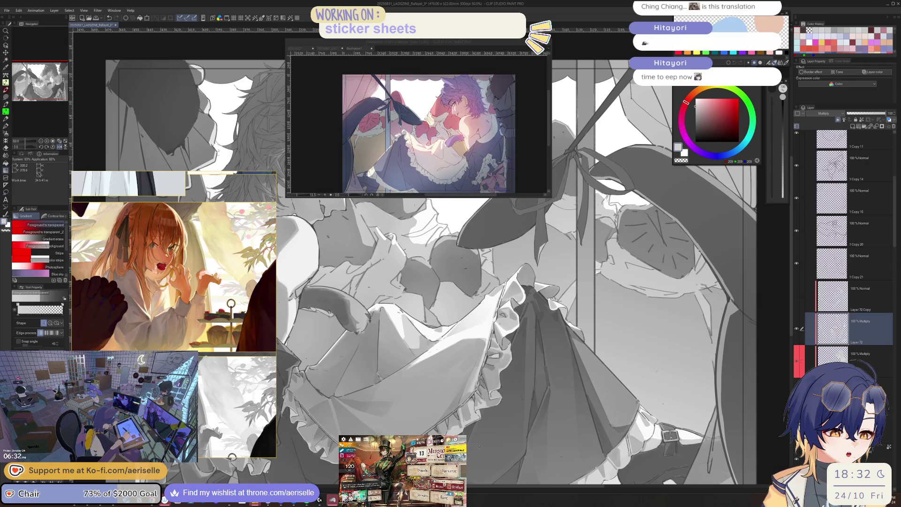
pyautogui.scroll(-5, 522, 395)
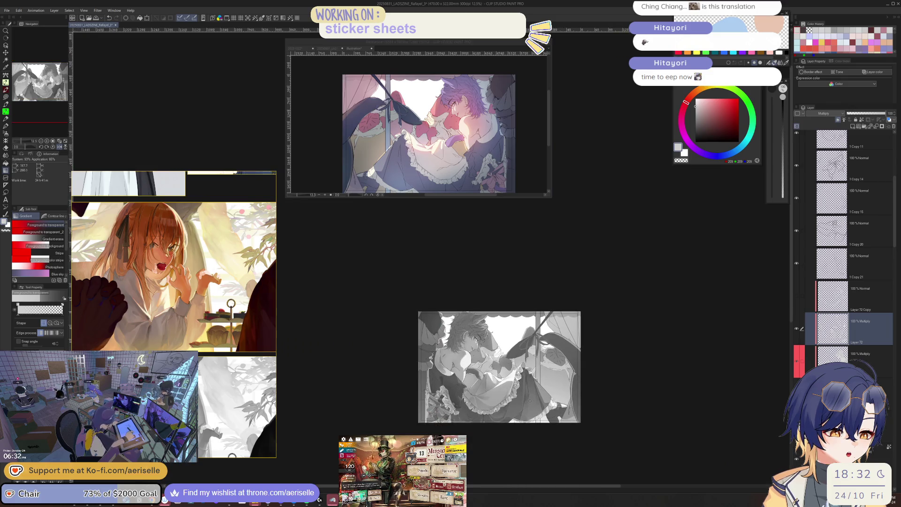
# Step: Flip the canvas view horizontally, zoom in on the skirt frills, and tilt it about 25 degrees
pyautogui.scroll(5, 530, 400)
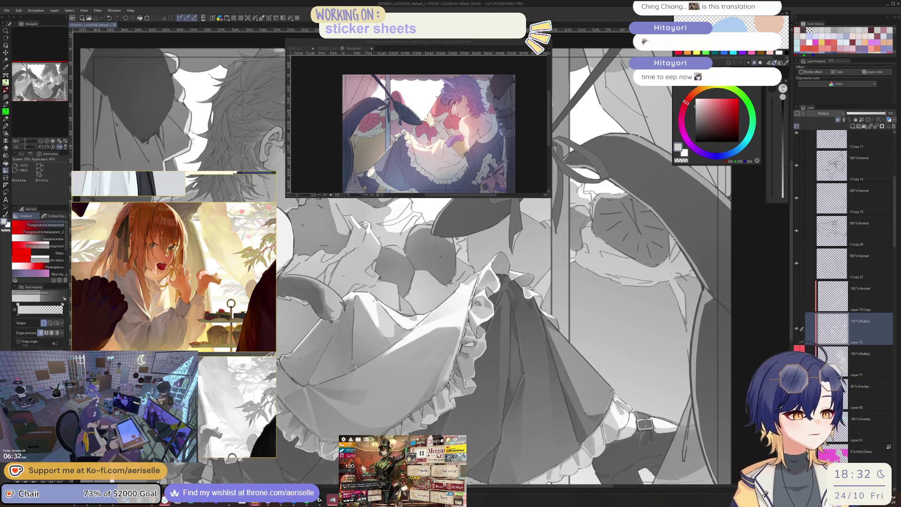
pyautogui.press('h')
pyautogui.scroll(5, 542, 295)
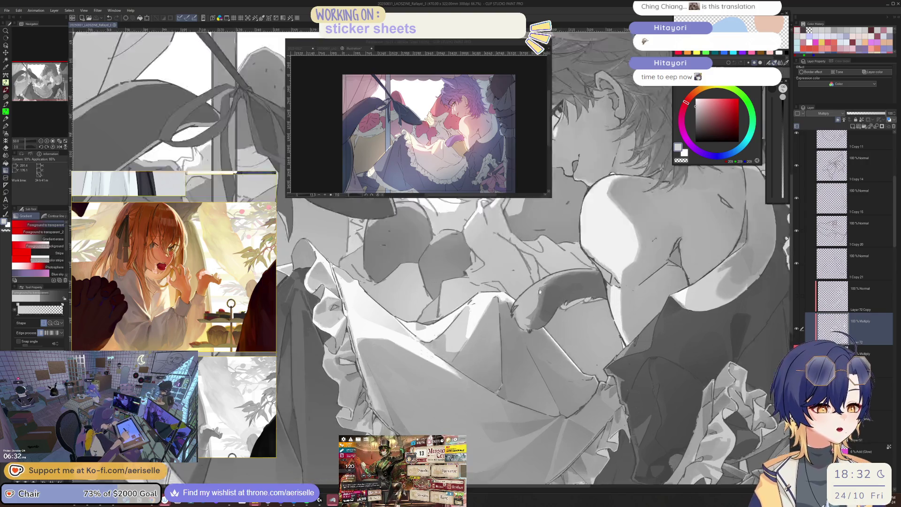
pyautogui.press('p')
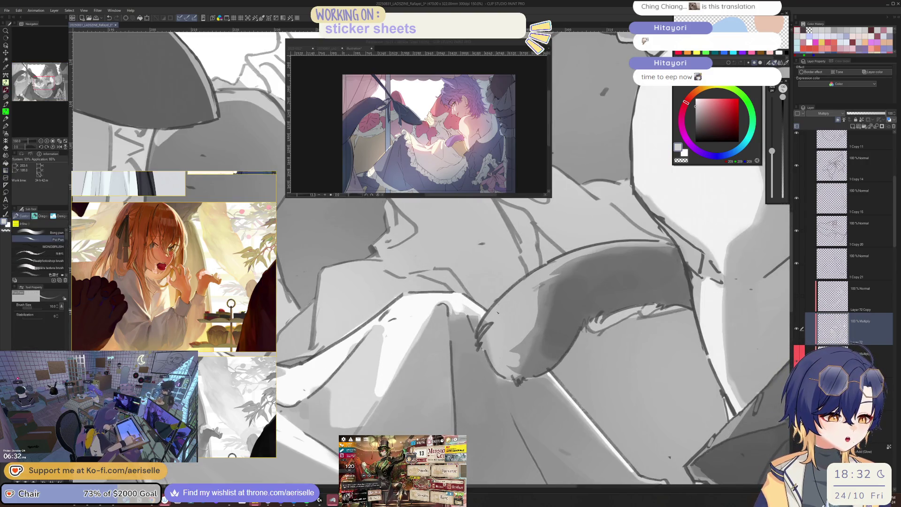
pyautogui.scroll(-5, 575, 290)
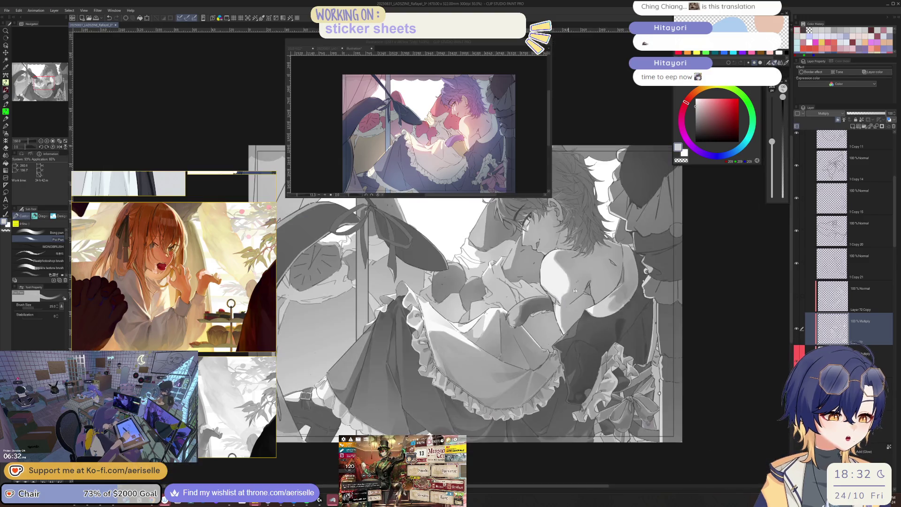
pyautogui.press('h')
pyautogui.scroll(1, 591, 284)
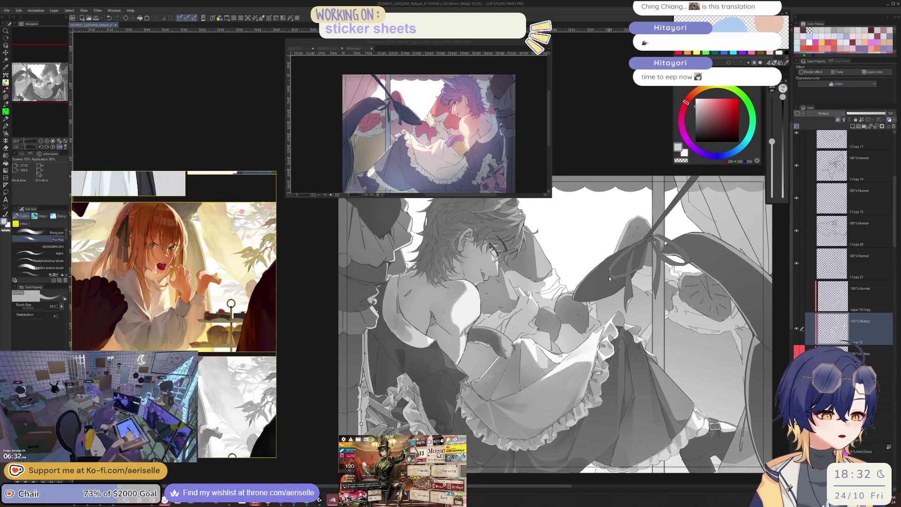
pyautogui.press('h')
pyautogui.moveTo(539, 276); pyautogui.dragTo(572, 323)
# Step: Flip the view again, reset its rotation to upright, then rotate it about 60 degrees clockwise
pyautogui.scroll(1, 536, 289)
pyautogui.scroll(2, 537, 289)
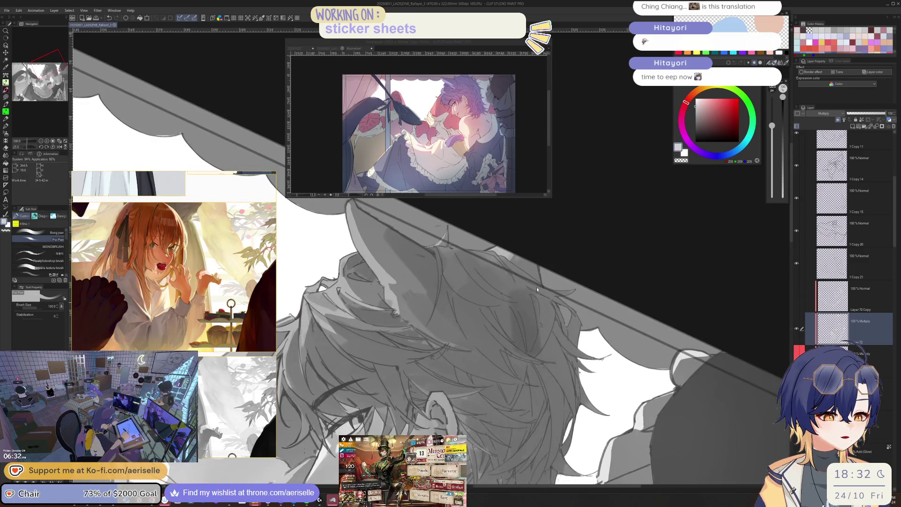
pyautogui.press('h')
pyautogui.scroll(-3, 537, 289)
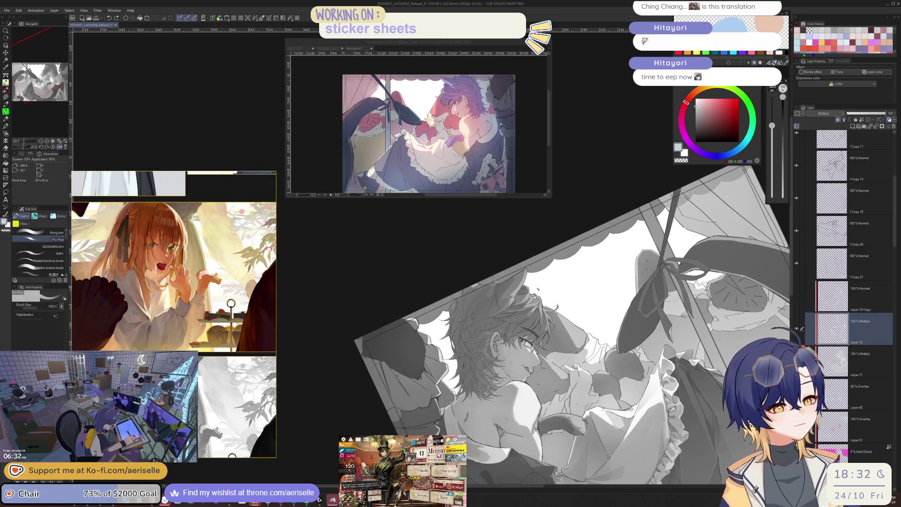
pyautogui.hotkey('ctrl', '@')
pyautogui.scroll(2, 519, 351)
pyautogui.press('^')
pyautogui.press('^')
pyautogui.press('^')
# Step: Enlarge the brush to 250, rotate the view upright, and shrink the brush back to 100
pyautogui.press(']')
pyautogui.press(']')
pyautogui.press(']')
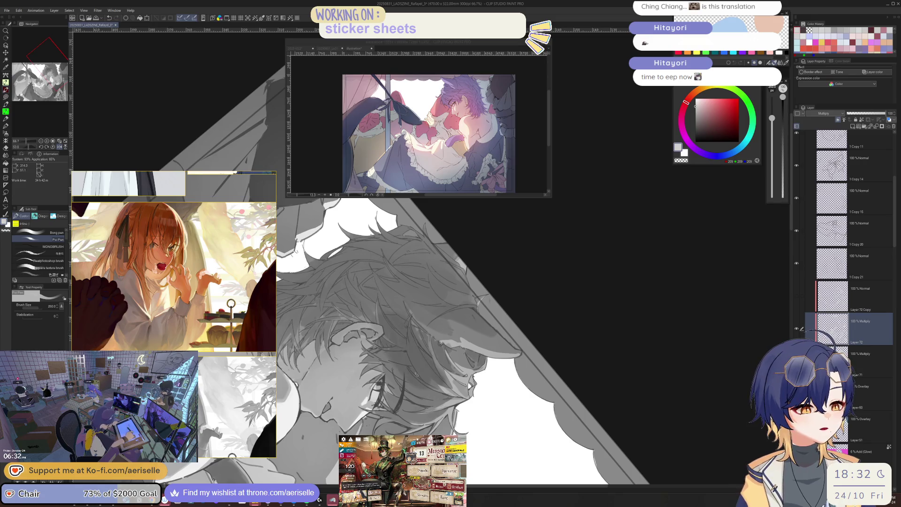
pyautogui.press(']')
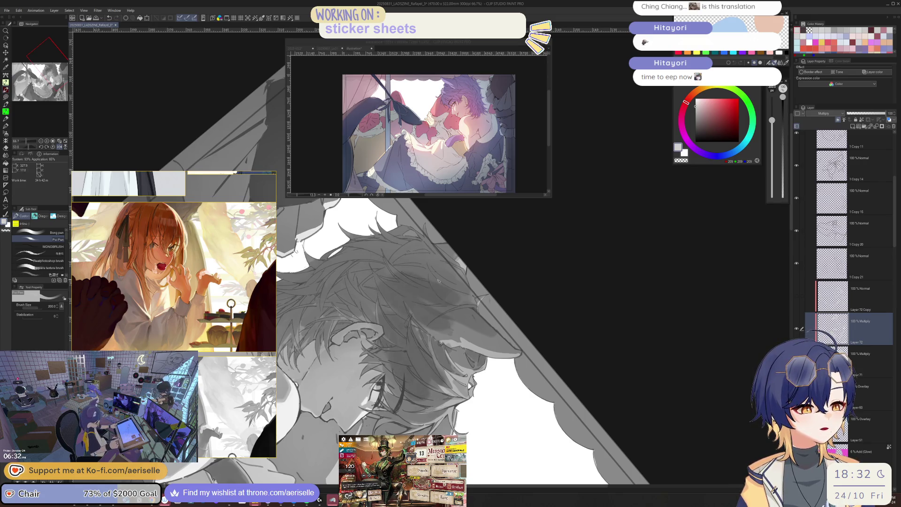
pyautogui.press('-')
pyautogui.press('-')
pyautogui.press('-')
pyautogui.press('-')
pyautogui.press('[')
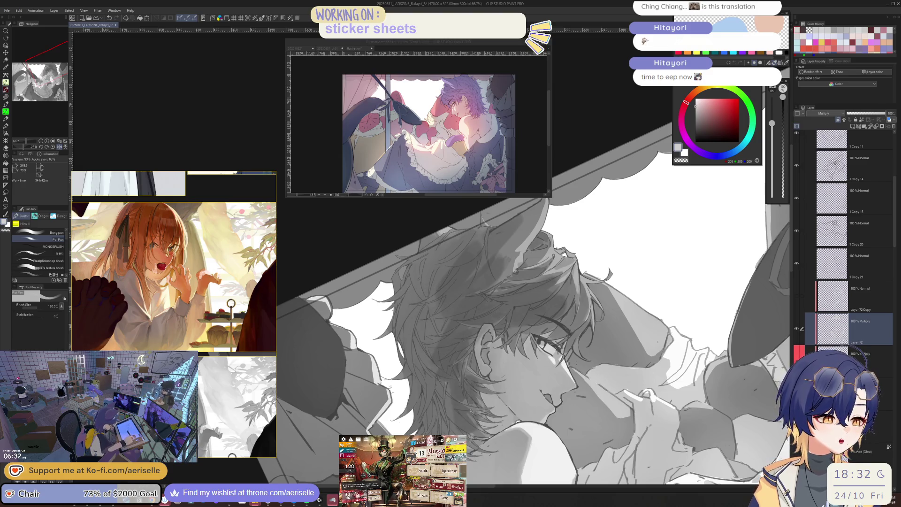
pyautogui.hotkey('ctrl', '-')
pyautogui.hotkey('ctrl', '-')
pyautogui.hotkey('ctrl', '-')
pyautogui.press('[')
pyautogui.press('[')
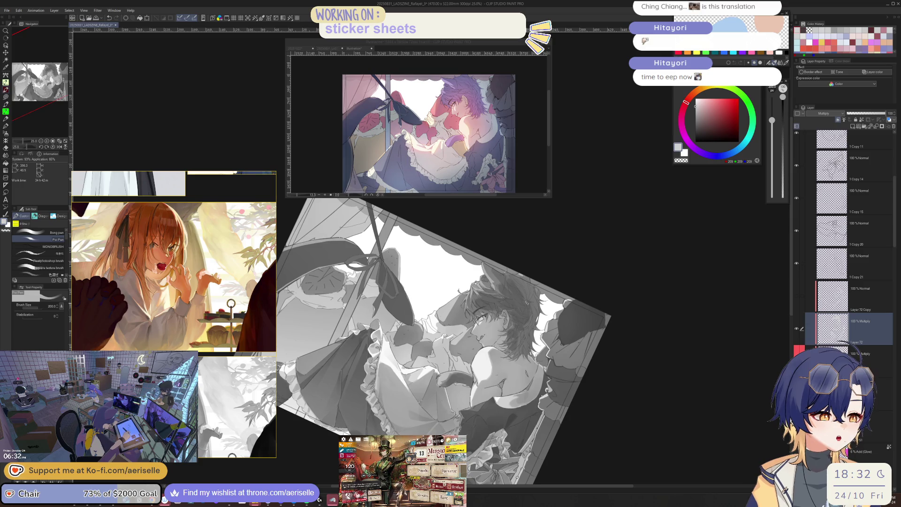
# Step: Zoom the view to 50 percent and hide the Color-mode Layer 44 to show full colour
pyautogui.hotkey('ctrl', '-')
pyautogui.press('h')
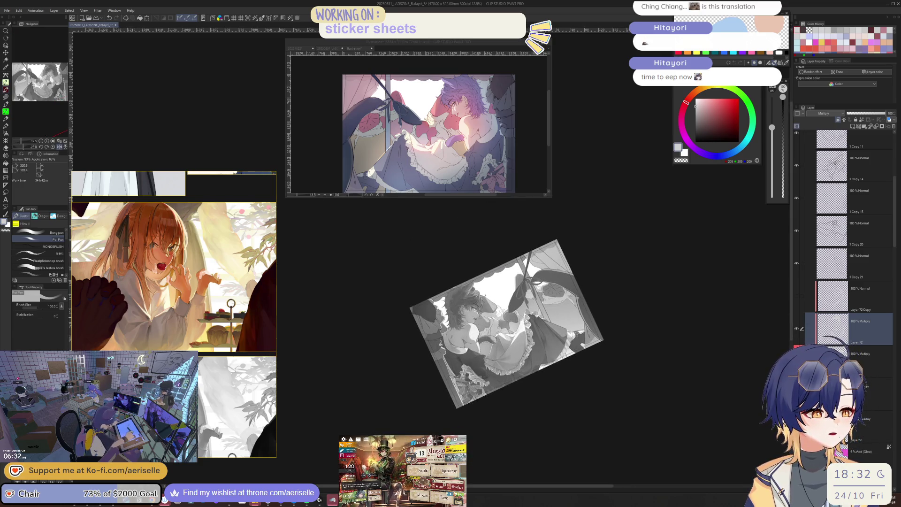
pyautogui.hotkey('ctrl', '+')
pyautogui.hotkey('ctrl', '+')
pyautogui.hotkey('ctrl', '+')
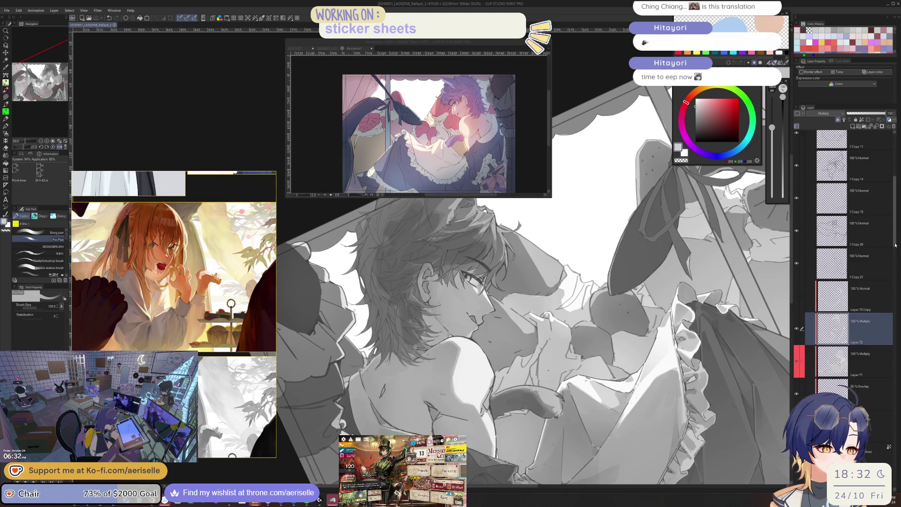
pyautogui.moveTo(897, 249); pyautogui.dragTo(896, 140)
pyautogui.click(796, 184)
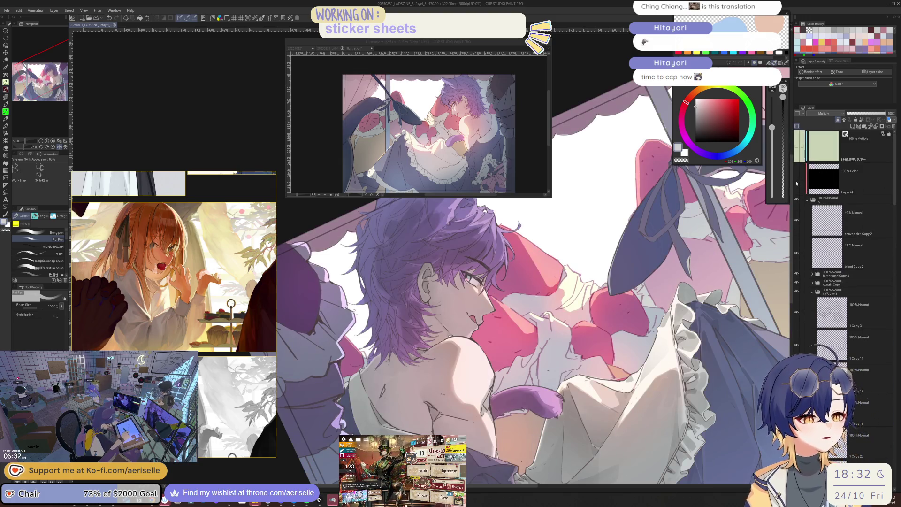
# Step: Flip the view, switch to the other illustration document, zoom to 50% and rotate about 65 degrees
pyautogui.press('h')
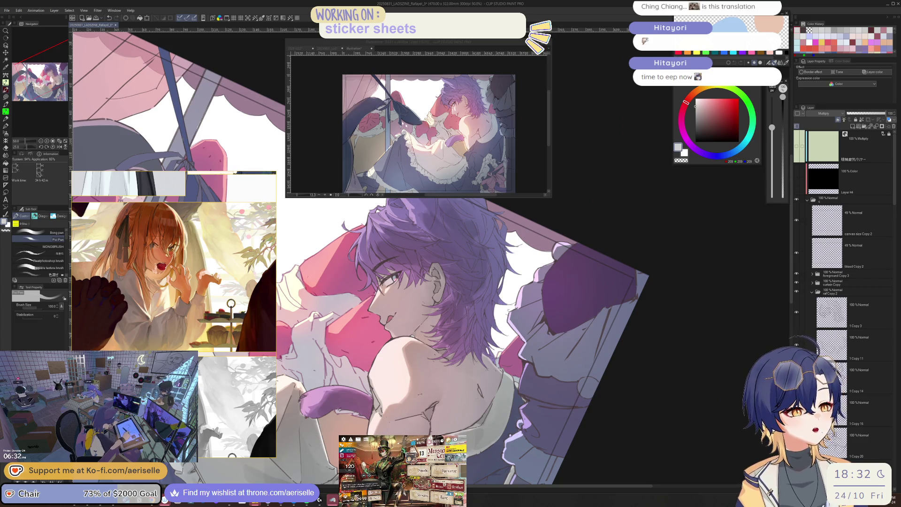
pyautogui.hotkey('ctrl', 'Tab')
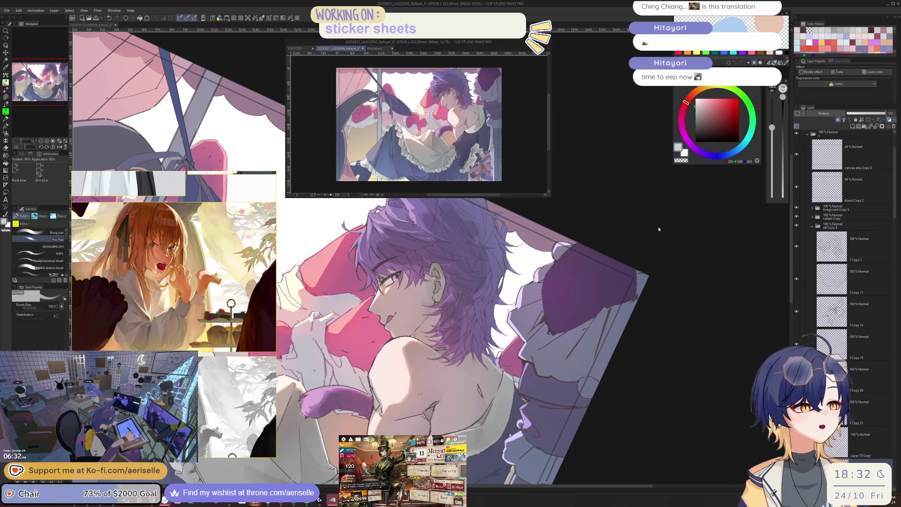
pyautogui.hotkey('ctrl', '+')
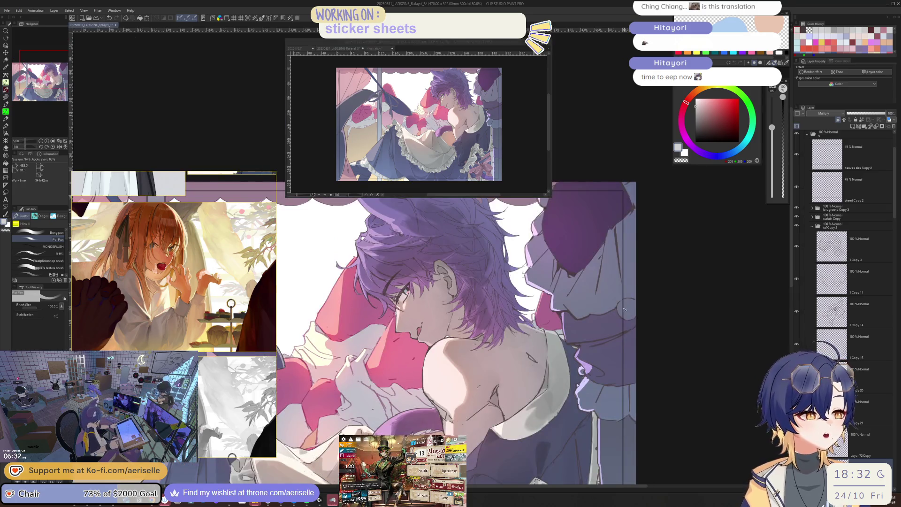
pyautogui.moveTo(528, 309); pyautogui.dragTo(491, 284)
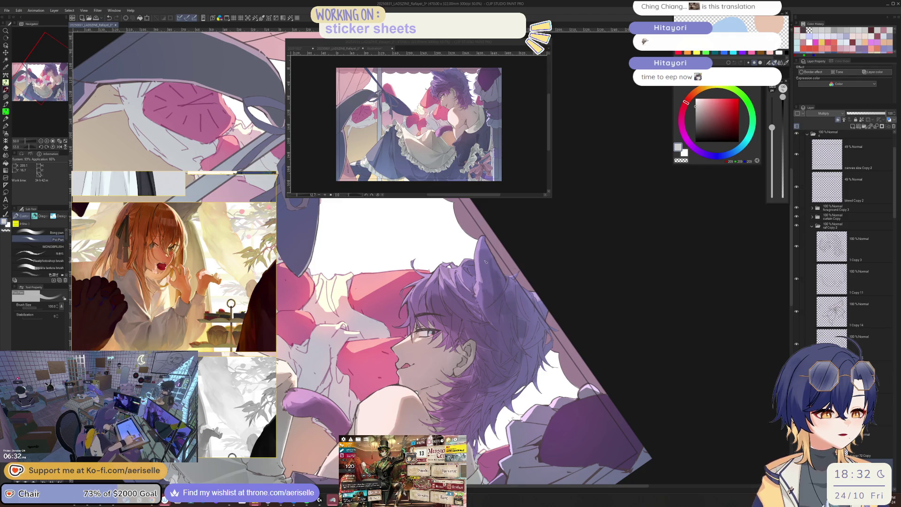
# Step: Shrink the brush to 70, rotate the view back, and turn Layer 44's greyscale check on again
pyautogui.press('[')
pyautogui.press('[')
pyautogui.press('[')
pyautogui.moveTo(533, 317)
pyautogui.mouseDown()
pyautogui.moveTo(431, 356)
pyautogui.moveTo(328, 274)
pyautogui.mouseUp()
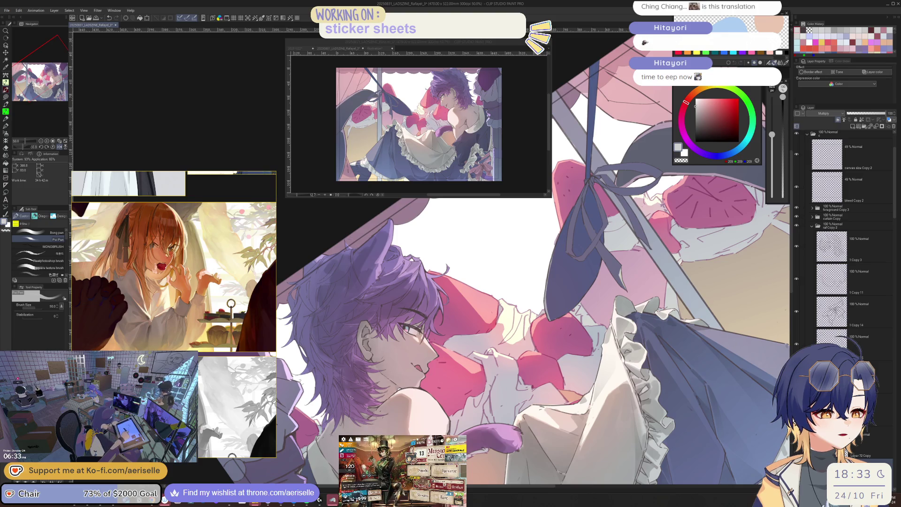
pyautogui.scroll(2, 826, 187)
pyautogui.click(796, 180)
pyautogui.moveTo(516, 305); pyautogui.dragTo(425, 379)
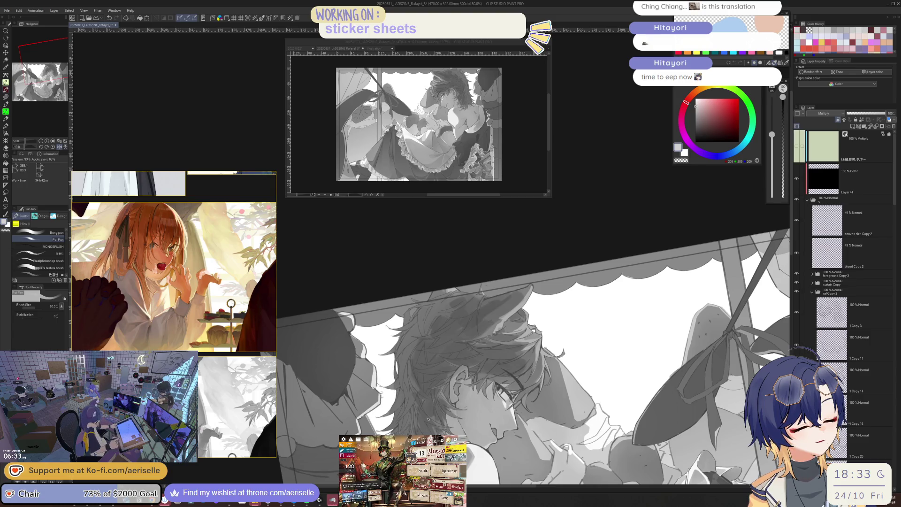
pyautogui.scroll(-3, 568, 417)
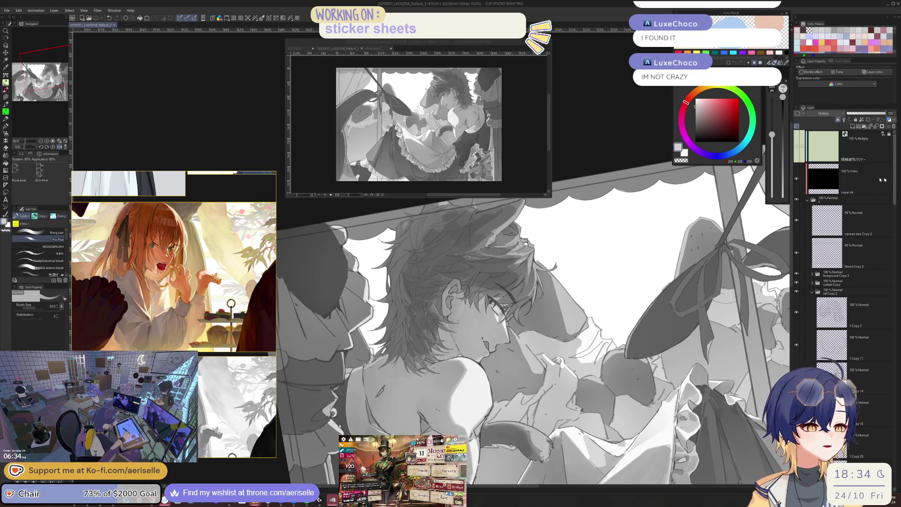
# Step: Reset the view upright and zoomed out, toggle Layer 44 off and on, then zoom to 33.3%
pyautogui.hotkey('ctrl', '-')
pyautogui.hotkey('ctrl', '@')
pyautogui.click(796, 179)
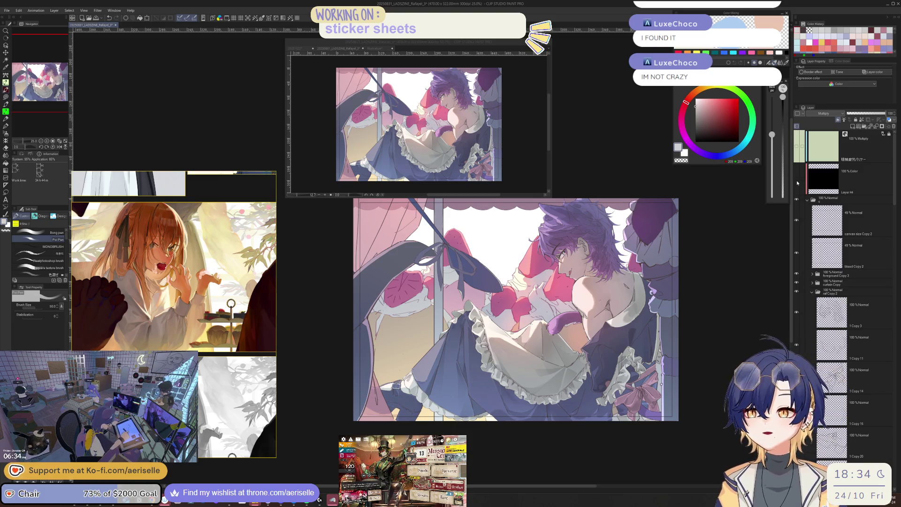
pyautogui.click(796, 180)
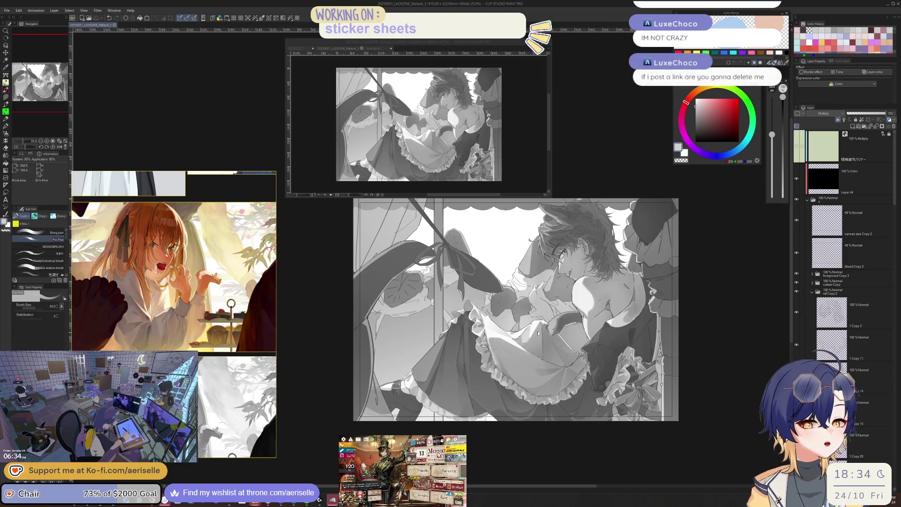
pyautogui.hotkey('ctrl', '+')
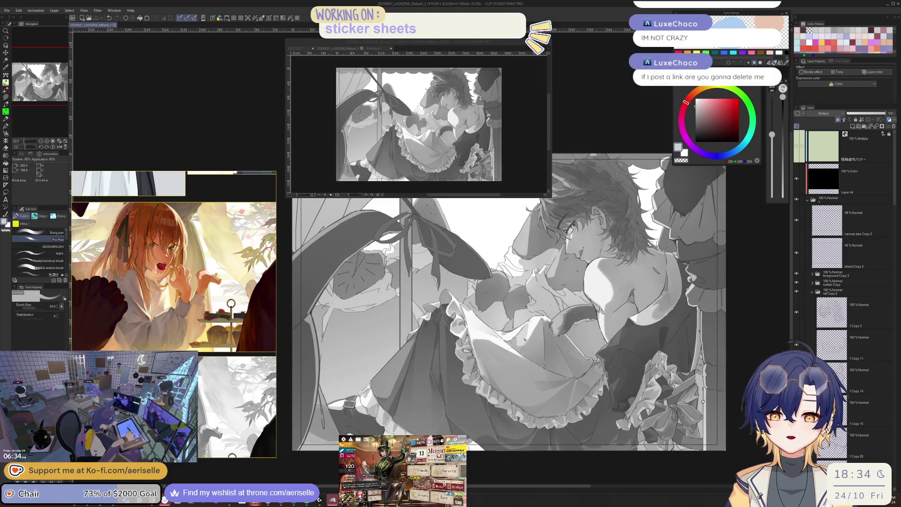